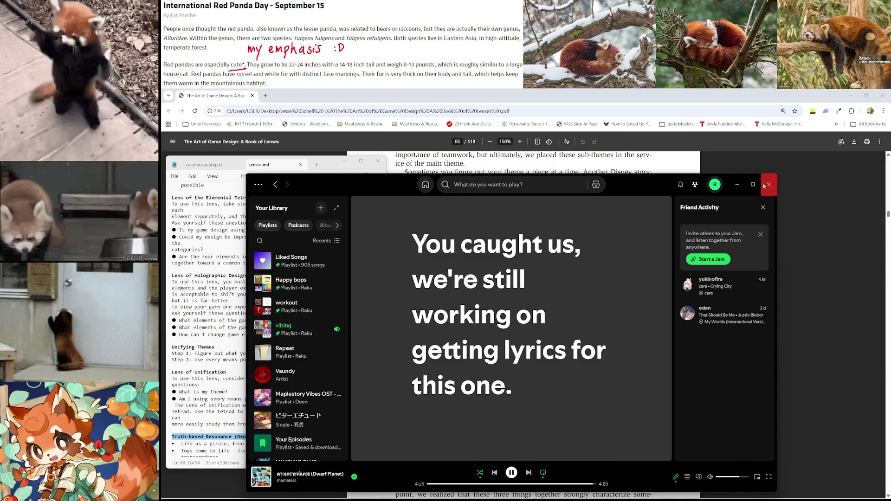
Step: Hide Spotify, start a 65-minute Clock focus session, and move the timer widget aside
left_click(737, 184)
mouse_move(683, 499)
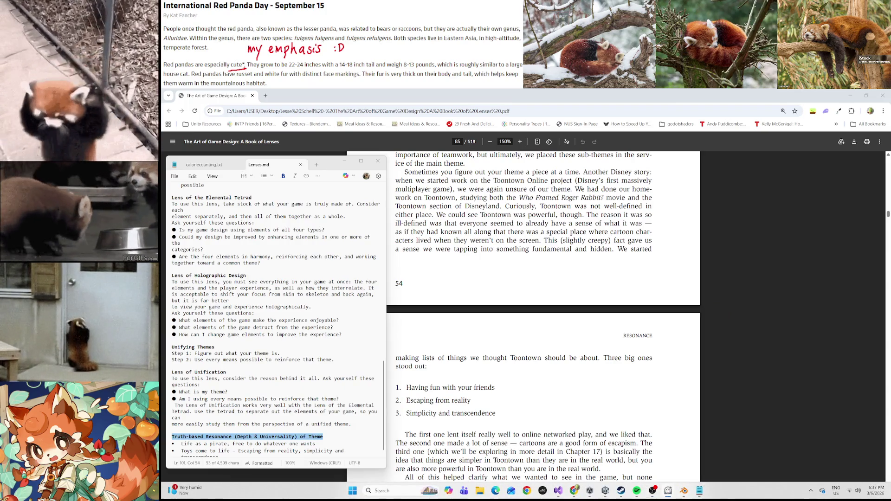
left_click(668, 490)
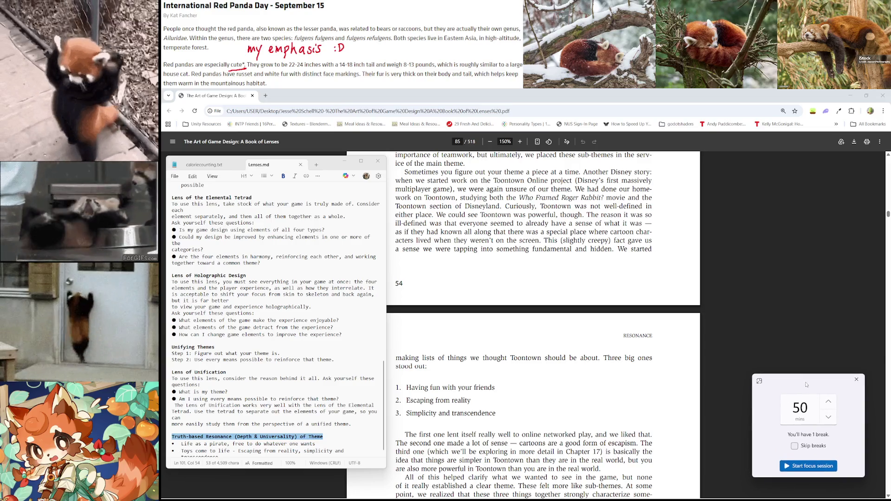
left_click(829, 401)
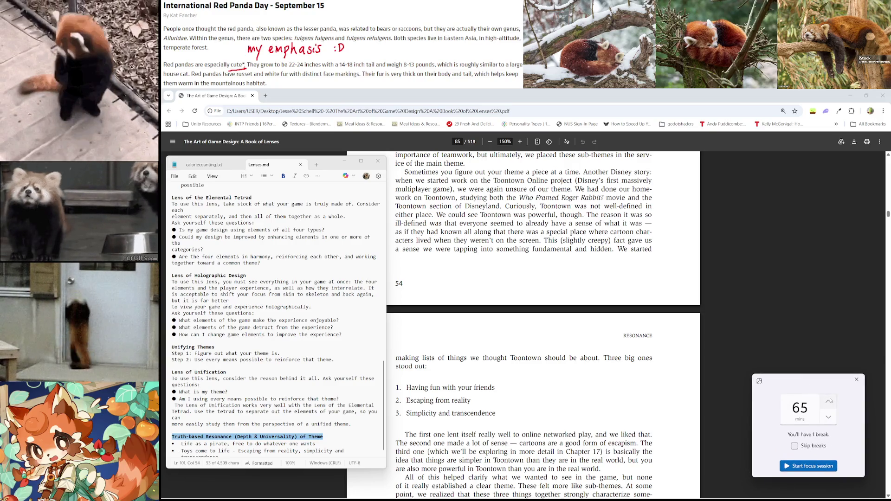
left_click(827, 465)
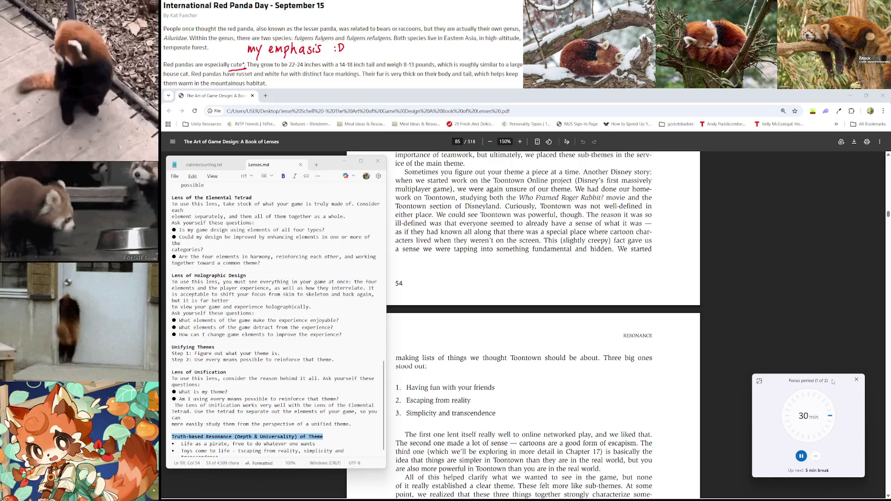
left_click_drag(831, 382, 847, 398)
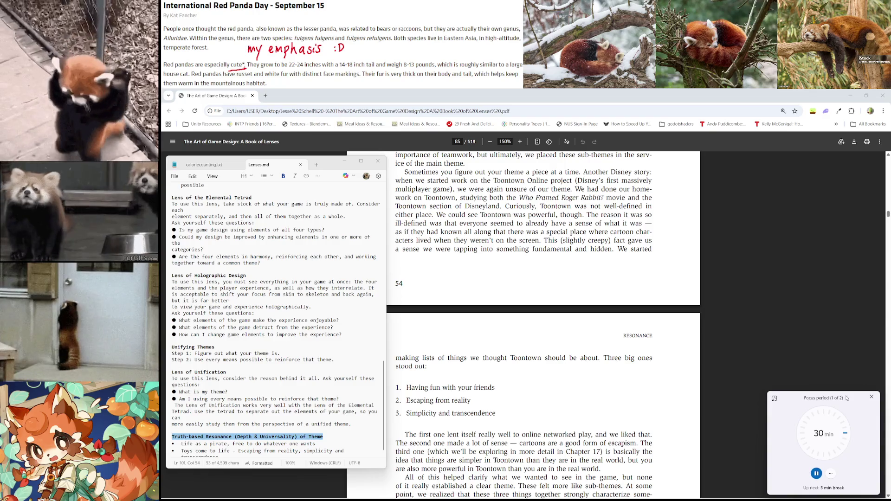
Step: Scroll the PDF to the page 55 passage on Toontown's three themes and play versus work
scroll(571, 291, "down", 1)
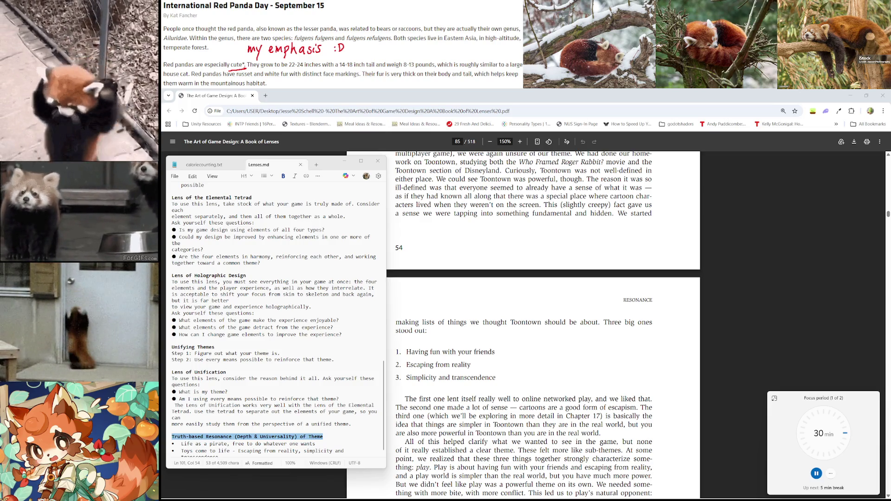
scroll(682, 327, "down", 1)
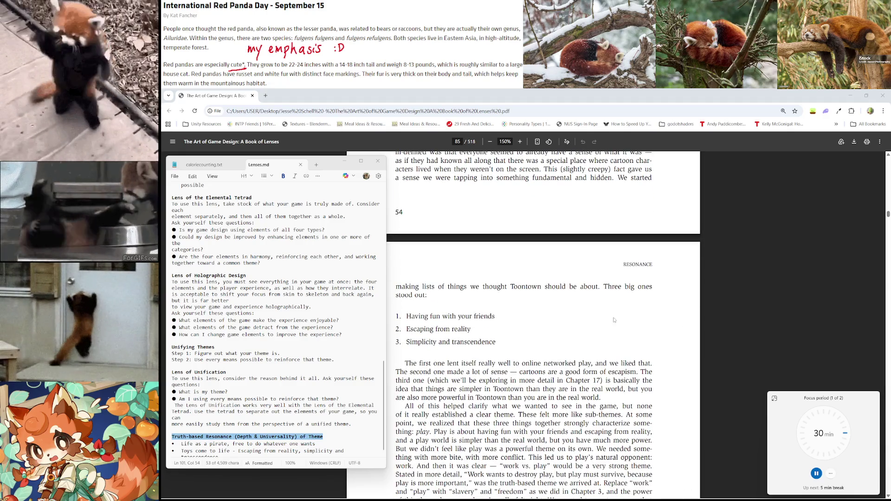
scroll(612, 318, "down", 2)
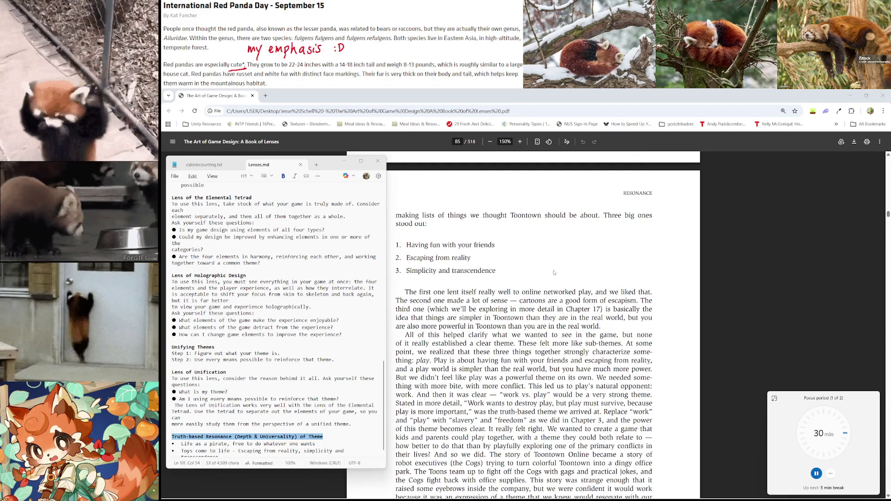
scroll(570, 292, "down", 1)
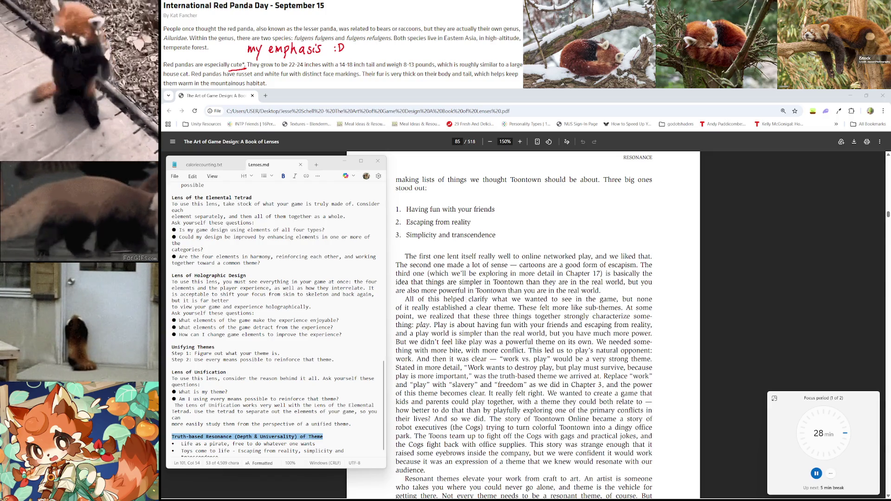
Step: Scroll the PDF past page 55 until the Lens #10: The Lens of Resonance box appears
scroll(518, 305, "down", 1)
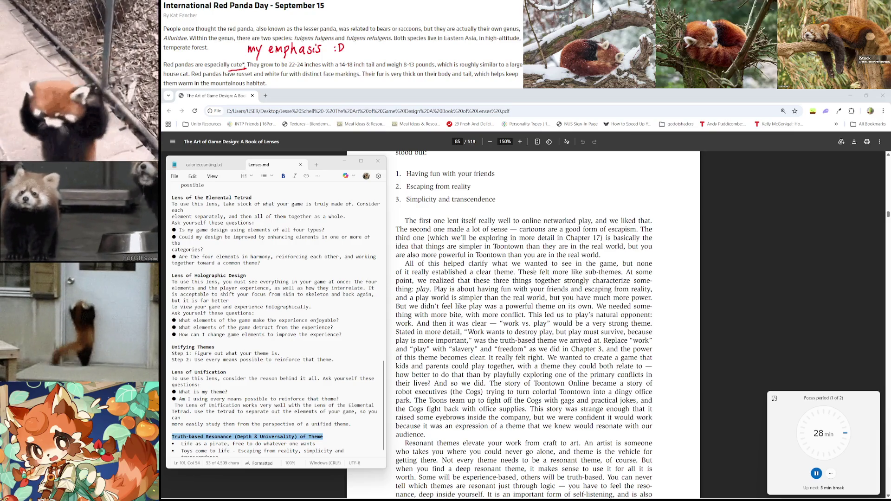
scroll(533, 271, "down", 2)
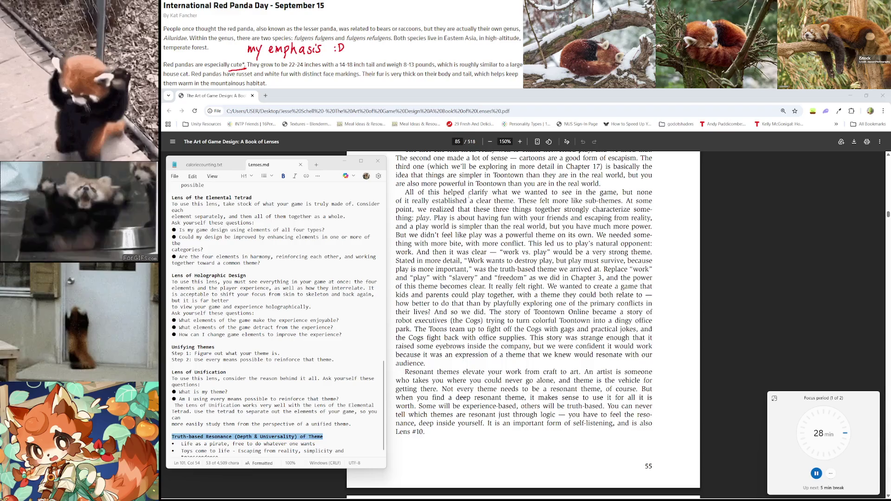
scroll(498, 198, "up", 1)
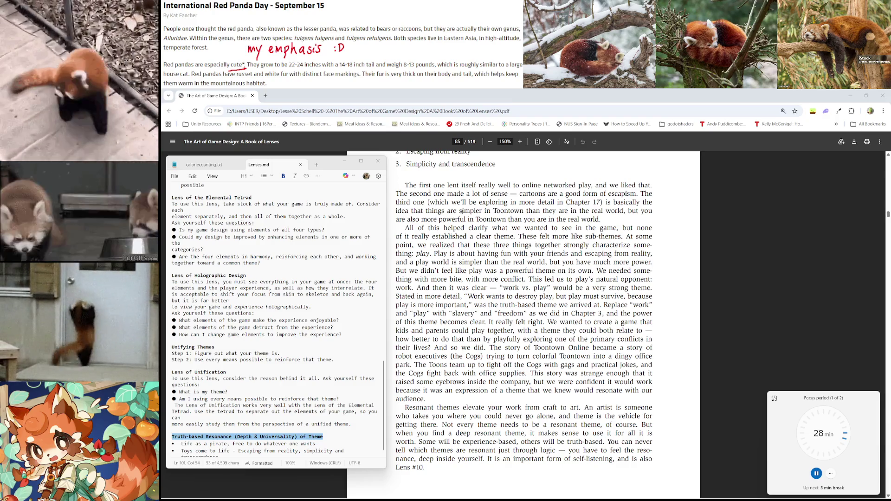
scroll(515, 237, "down", 1)
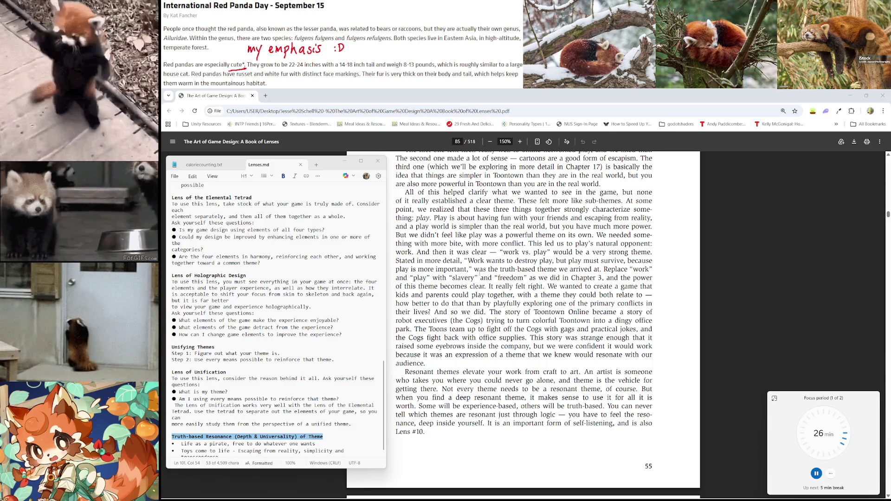
scroll(480, 275, "down", 3)
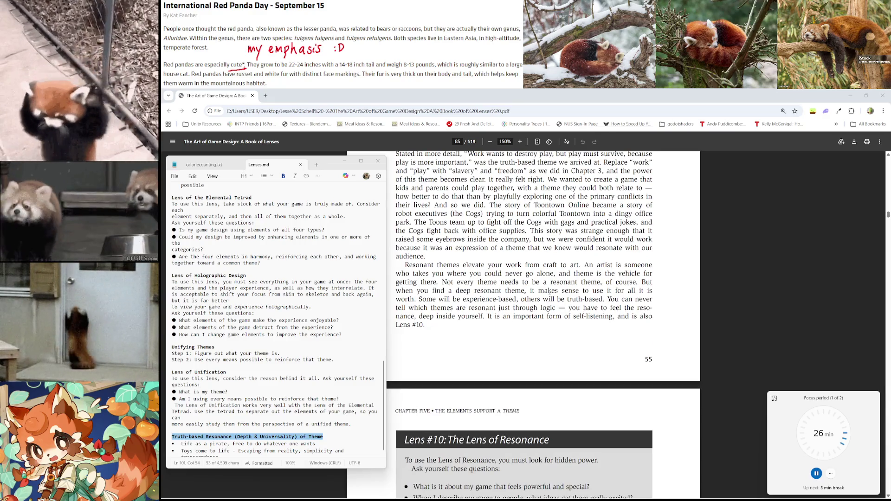
scroll(277, 400, "down", 1)
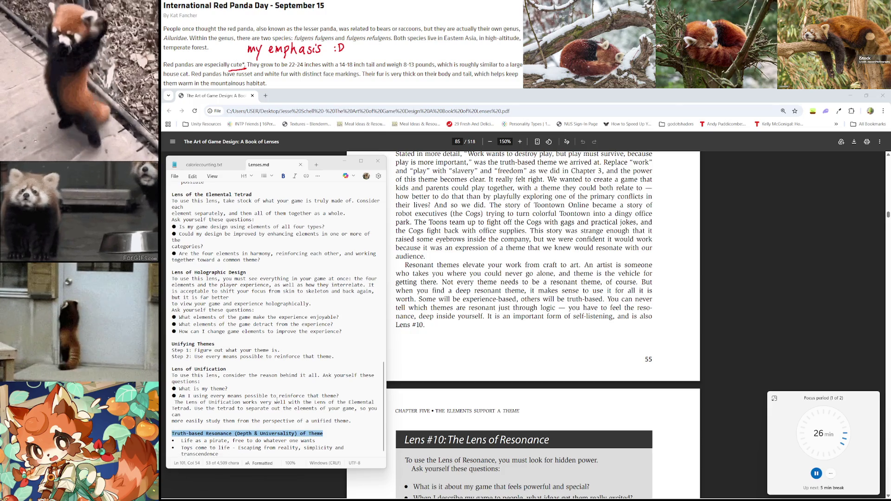
Step: Add the bullet 'Resonant themes elevate your work form craft to art' and save Lenses.md
left_click(231, 455)
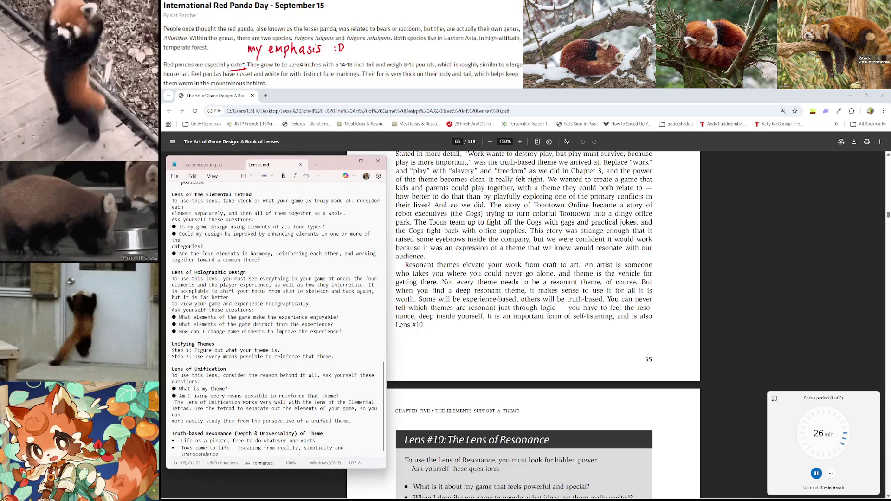
key("Return")
type("'")
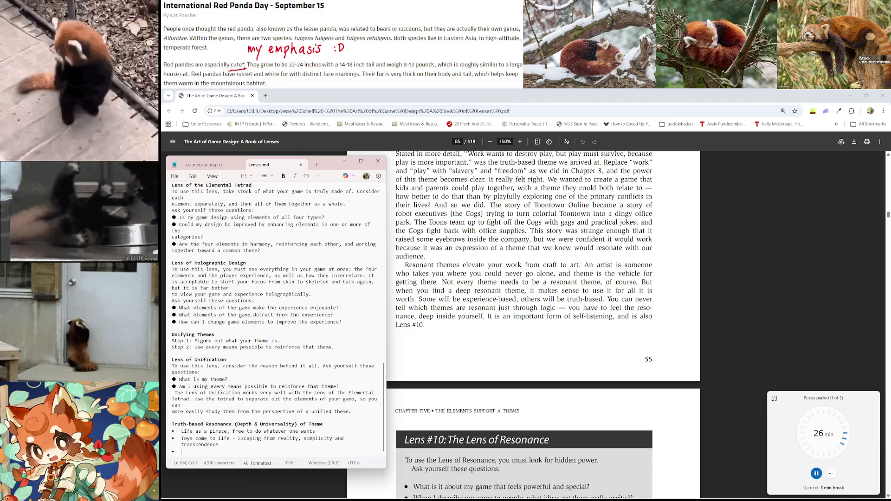
type("Resonance")
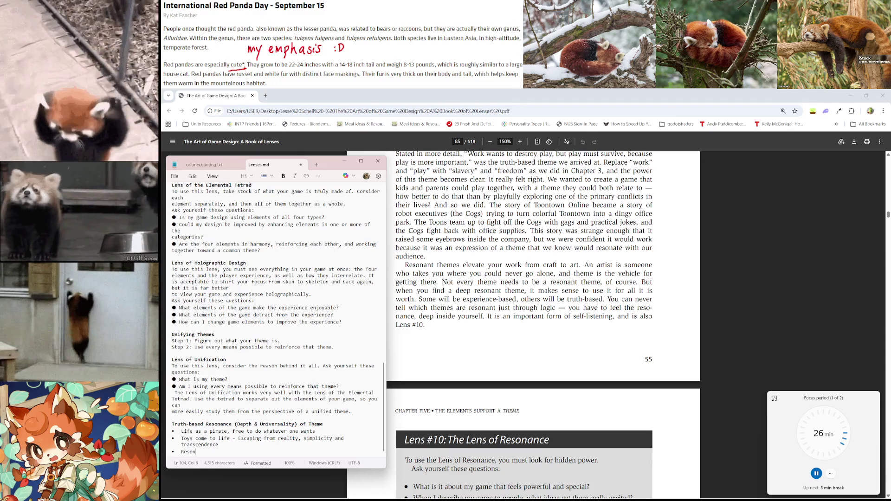
key("BackSpace")
key("BackSpace")
key("BackSpace")
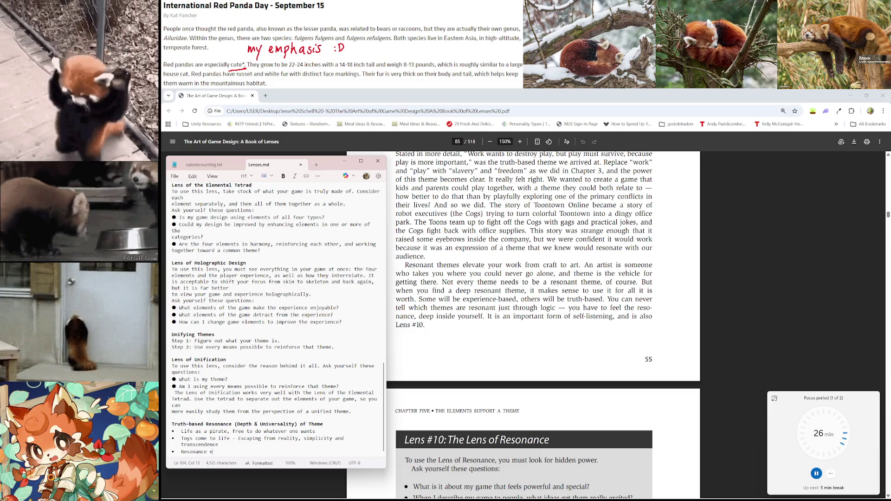
type("t tt")
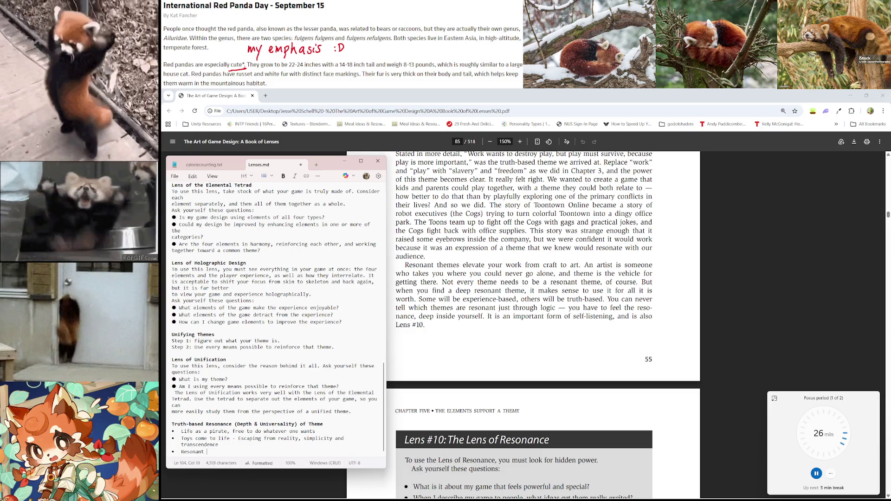
key("BackSpace")
type("hemes elevart")
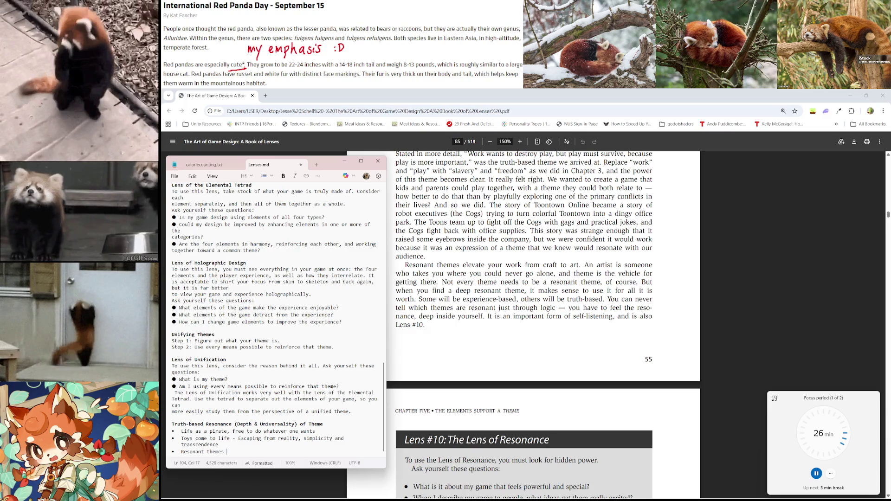
key("BackSpace")
key("BackSpace")
type("te your ")
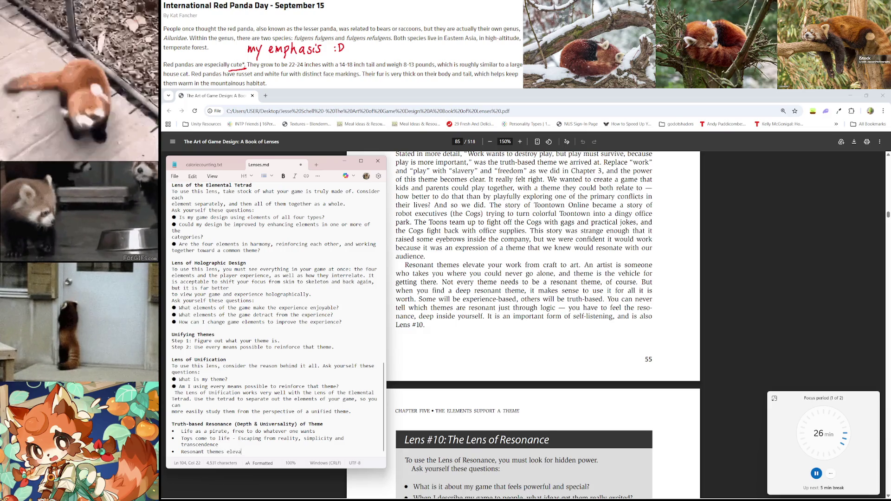
type("work form craft to art")
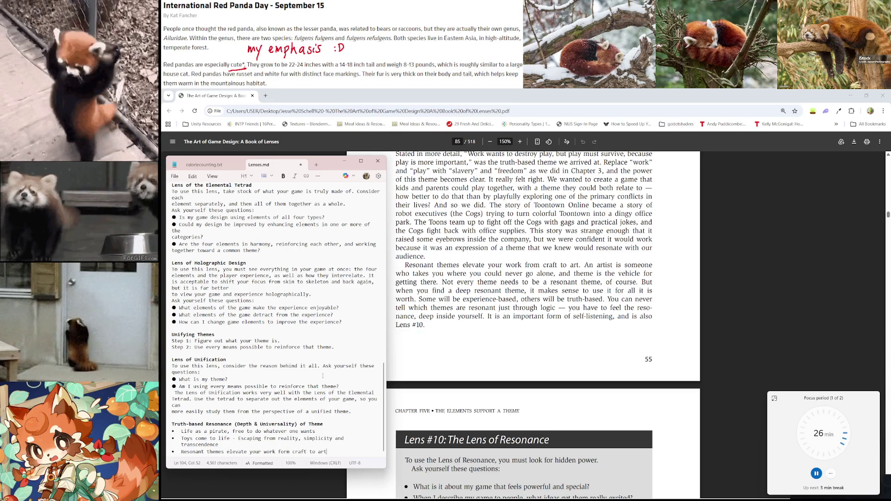
key("ctrl+s")
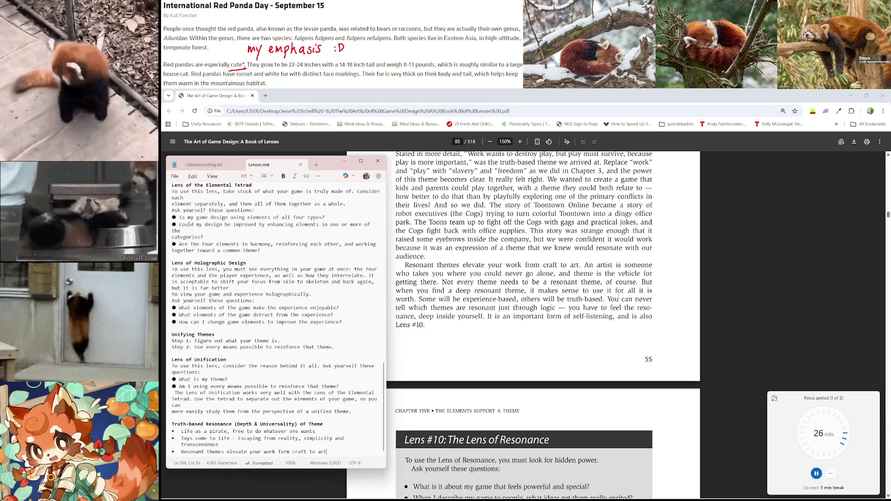
Step: Insert 'vs Experience-based' into the Truth-based heading and move '(Depth & Universality)' to its own line
scroll(619, 297, "down", 1)
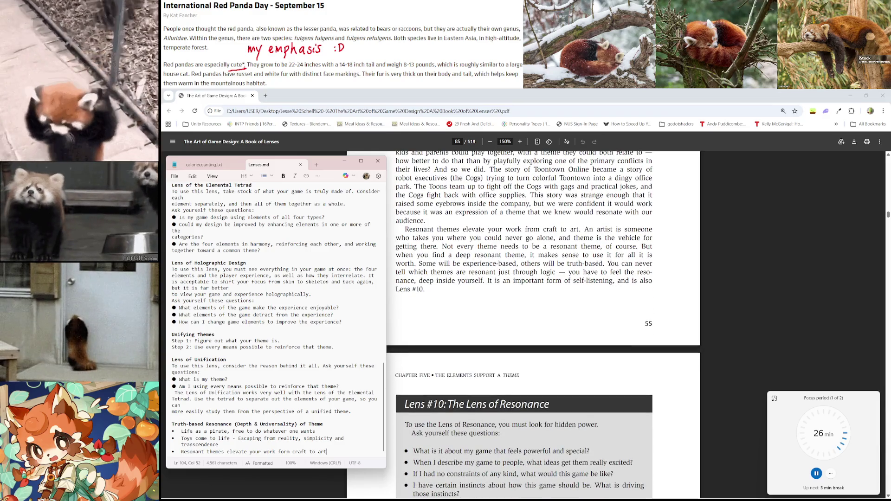
left_click(205, 424)
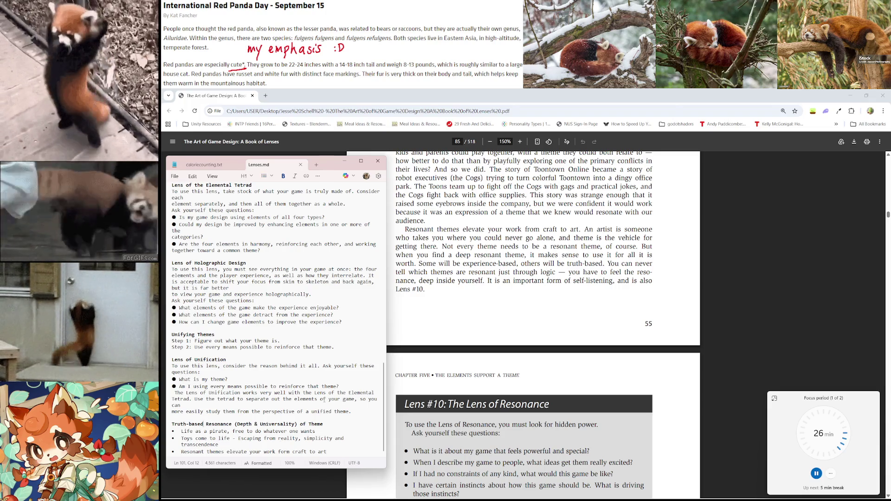
type("vs Experi")
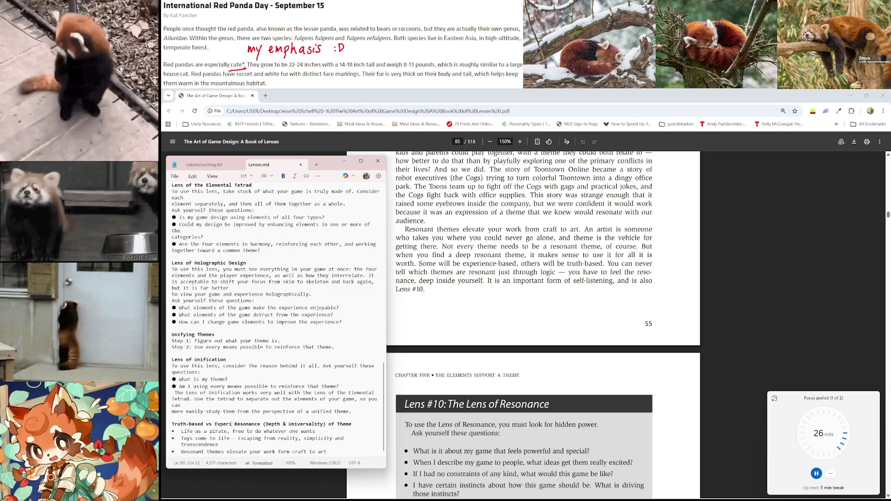
type("ence")
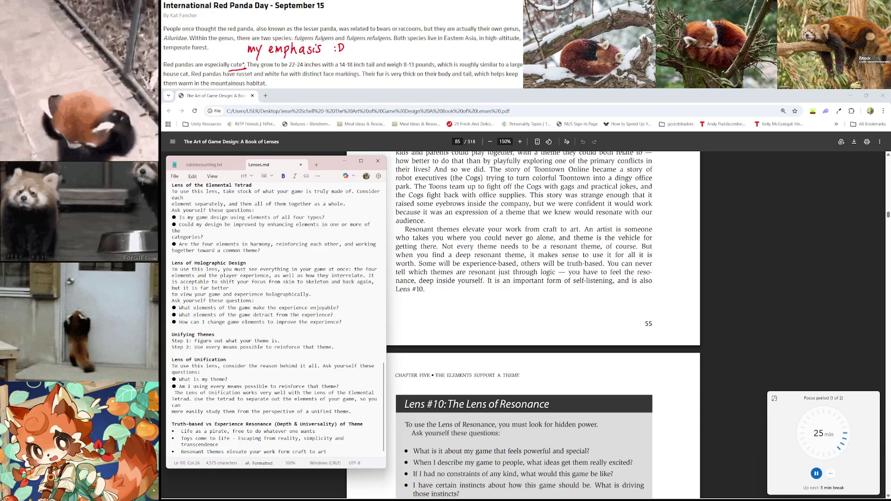
type("-based")
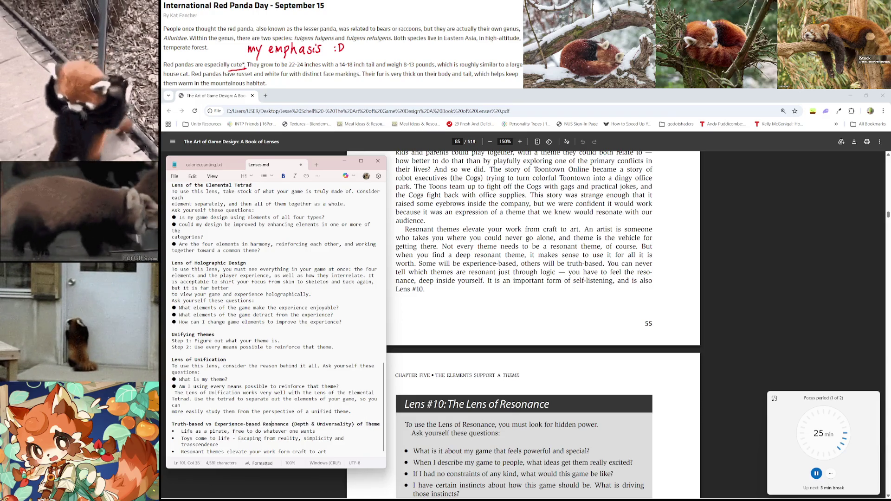
key("shift+End")
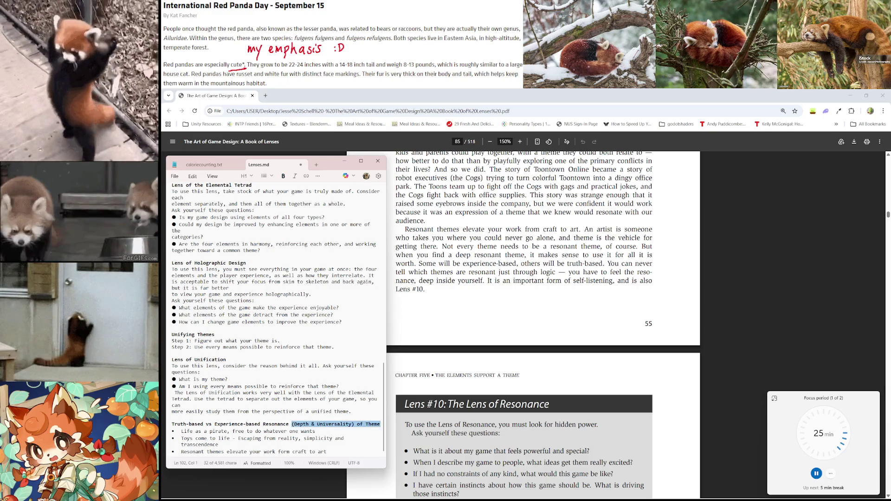
key("shift+Left")
key("shift+Left")
key("shift+Left")
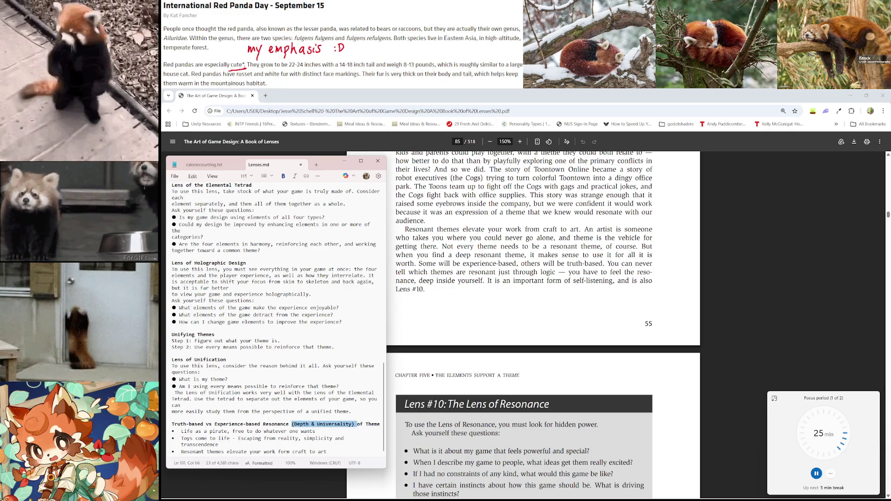
key("BackSpace")
key("Return")
type("(Depth & Universality)")
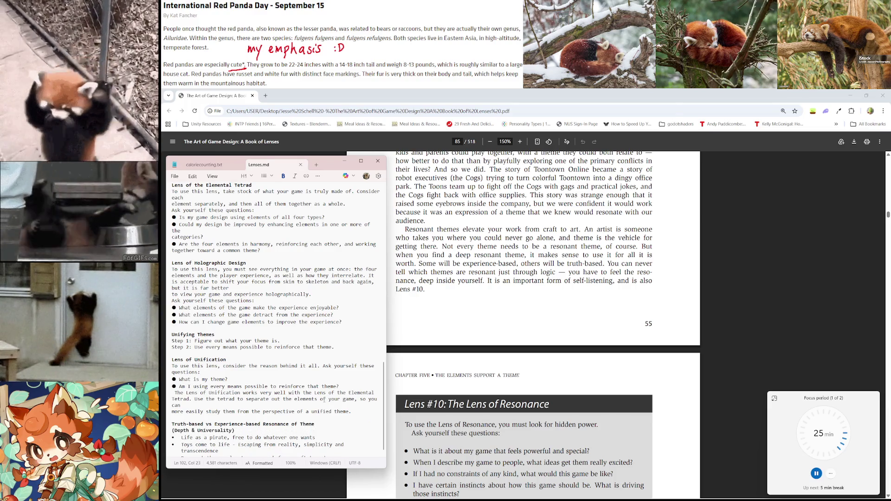
Step: Scroll to page 86 showing the full Lens #10 box, its four questions, and 'Back to Reality'
scroll(240, 389, "down", 1)
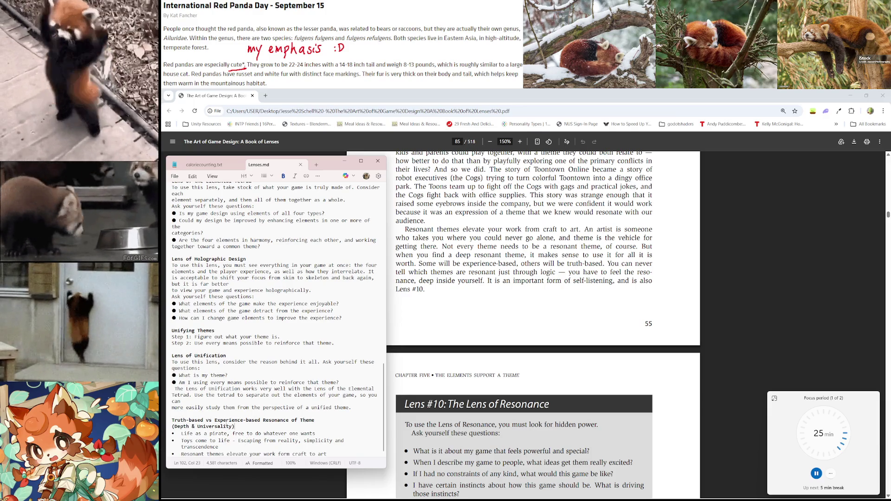
scroll(553, 303, "down", 2)
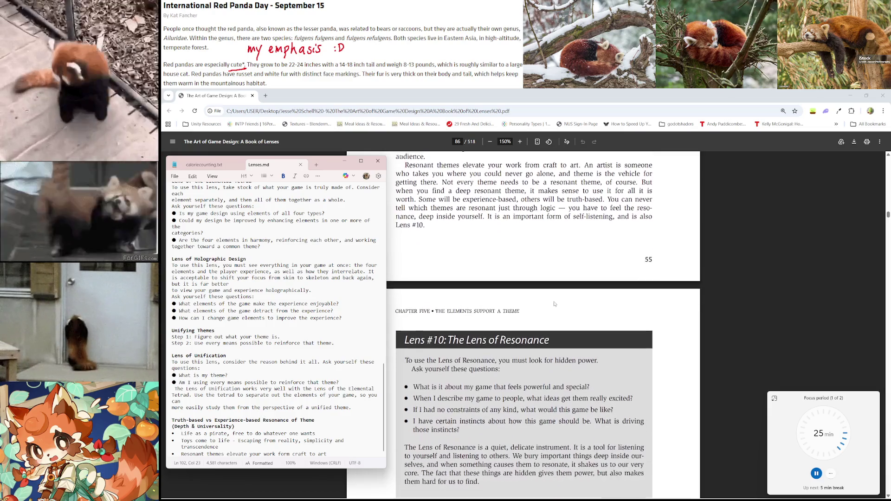
scroll(559, 305, "down", 1)
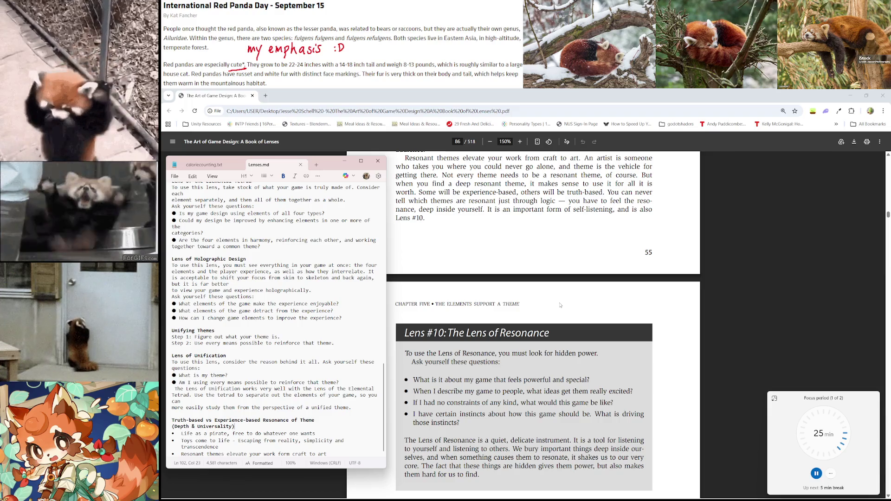
scroll(567, 309, "down", 3)
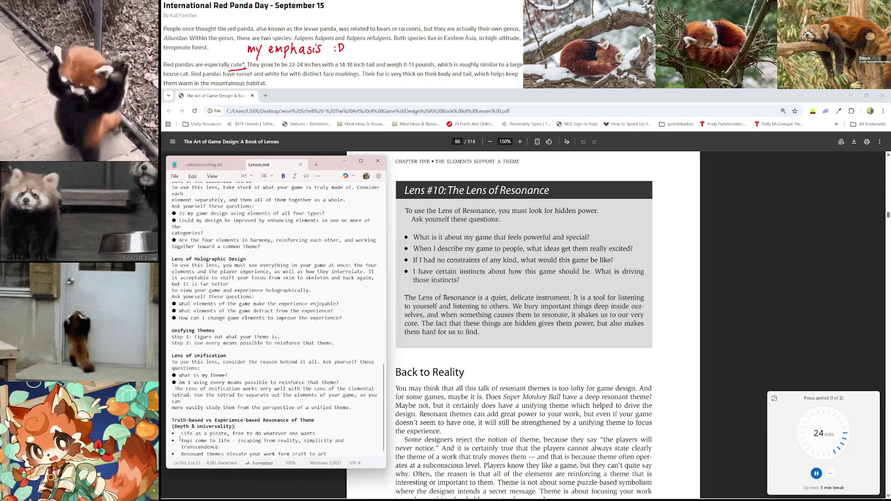
Step: Append a 'Lens of Resonance' heading after the last bullet, with a fresh line beneath it
left_click(340, 456)
key("Return")
key("Return")
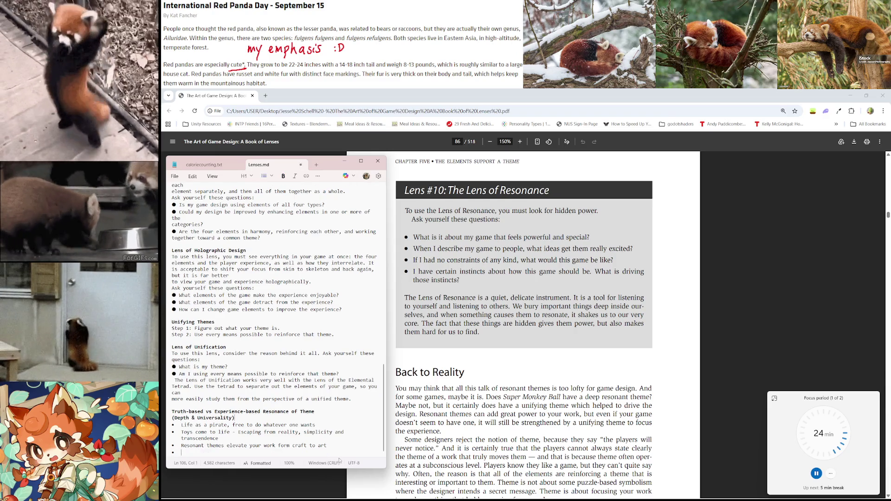
type("Lens")
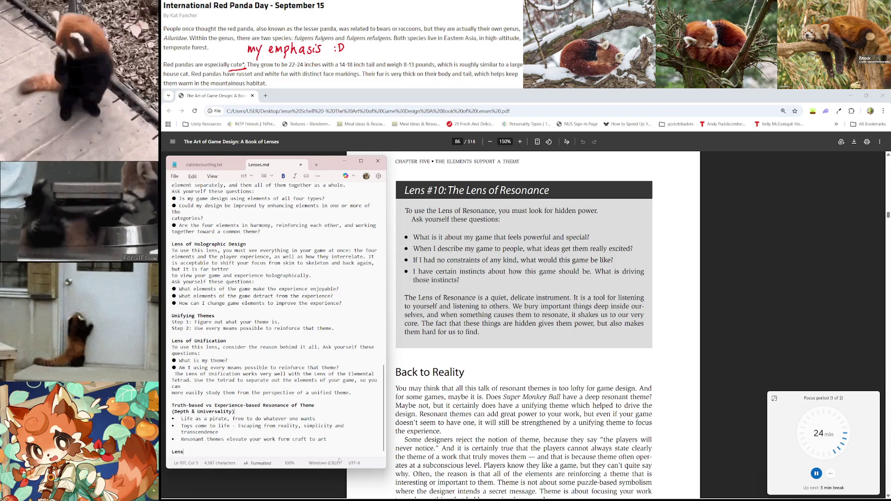
type(" of Reso")
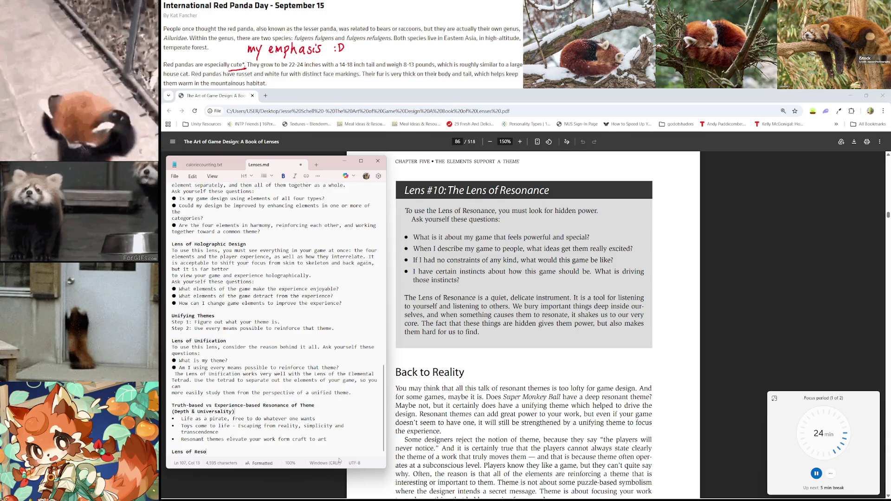
type("nance")
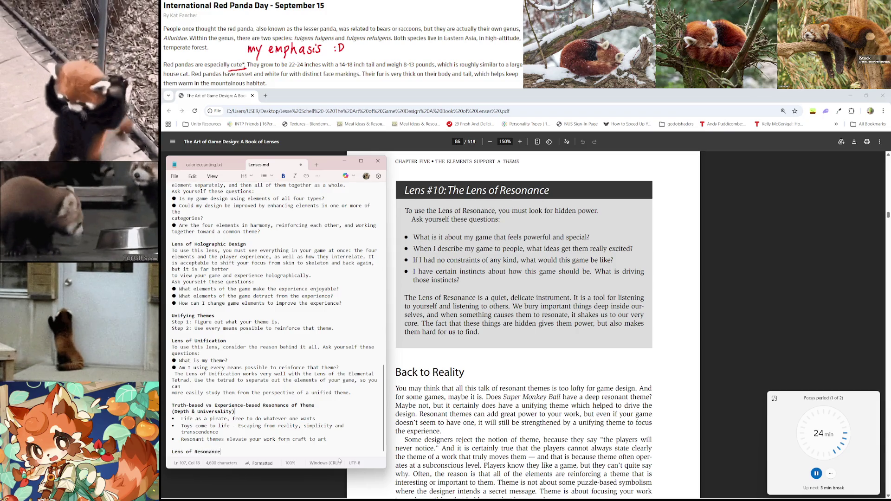
key("Return")
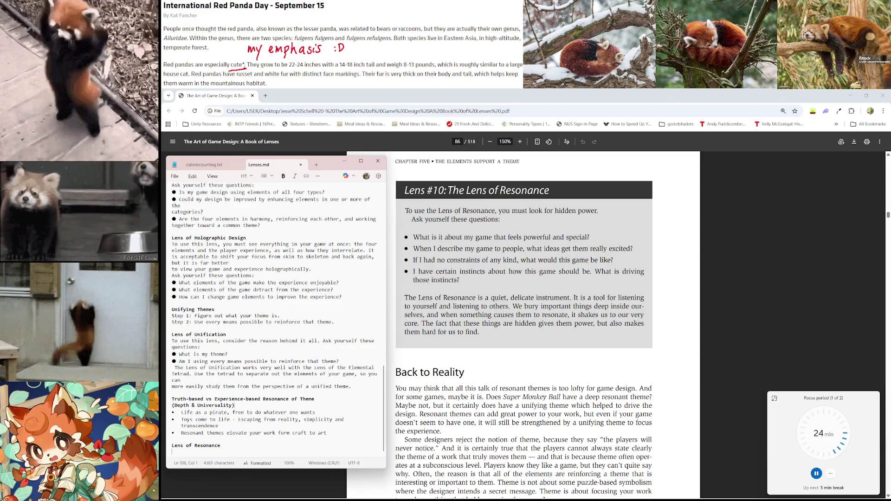
Step: Copy the Lens #10 passage from the book under the heading and delete its two introductory lines
mouse_move(418, 324)
left_mouse_down()
mouse_move(409, 249)
mouse_move(405, 315)
mouse_move(405, 211)
left_mouse_up()
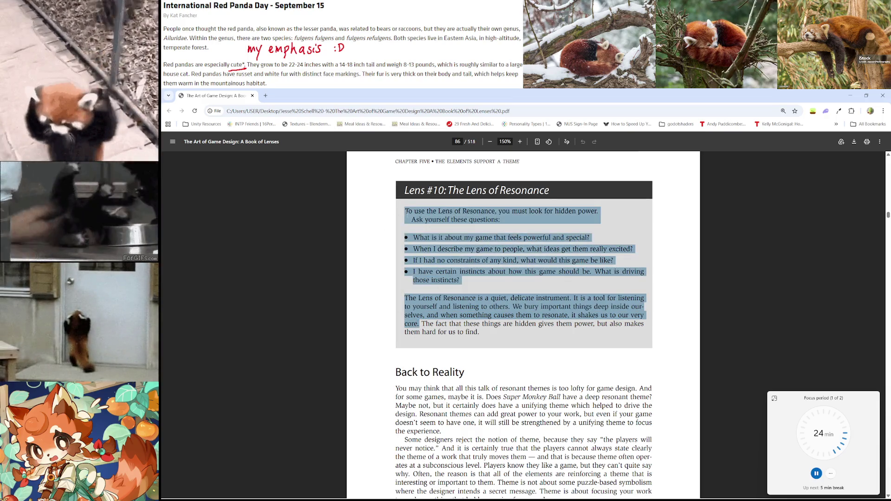
key("alt+Tab")
type("To use the Lens of Resonance, you must look for hidden power.  Ask yourself these questions: ● What is it about my game that feels powerful and special? ● When I describe my game to people, what ideas get them really excited? ● If I had no constraints of any kind, what would this game be like? ● I have certain instincts about how this game should be. What is driving those instincts? The Lens of Resonance is a quiet, delicate instrument. It is a tool for listening to yourself and listening to others. We bury important things deep inside ourselves, and when something causes them to resonate, it shakes us to our very core.")
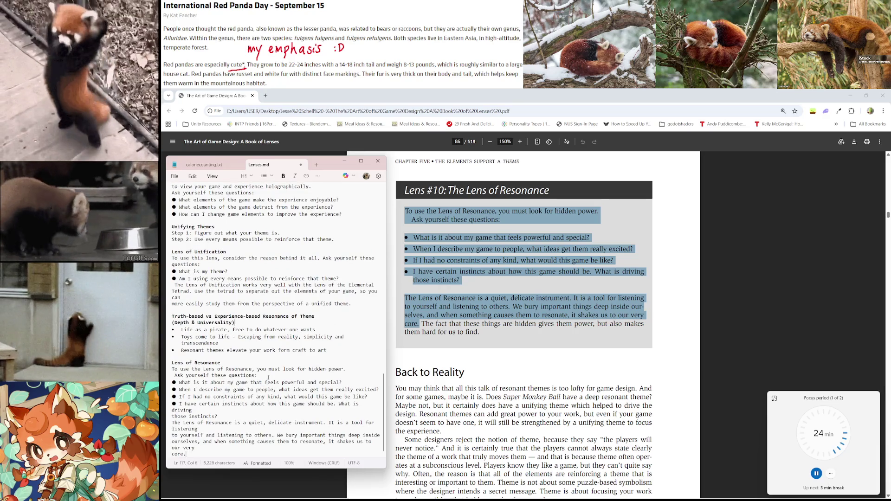
left_click_drag(268, 377, 161, 371)
key("BackSpace")
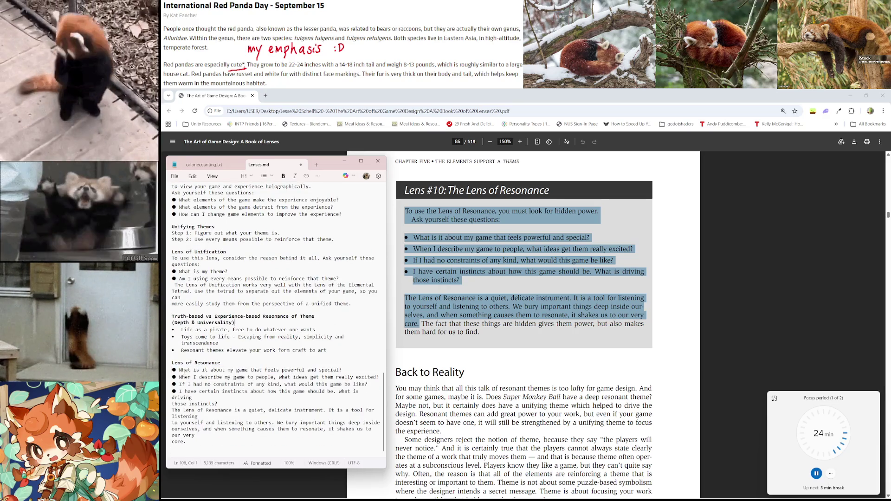
Step: Fix the broken lines after 'driving' and 'very' in the pasted questions and save Lenses.md
left_click(192, 398)
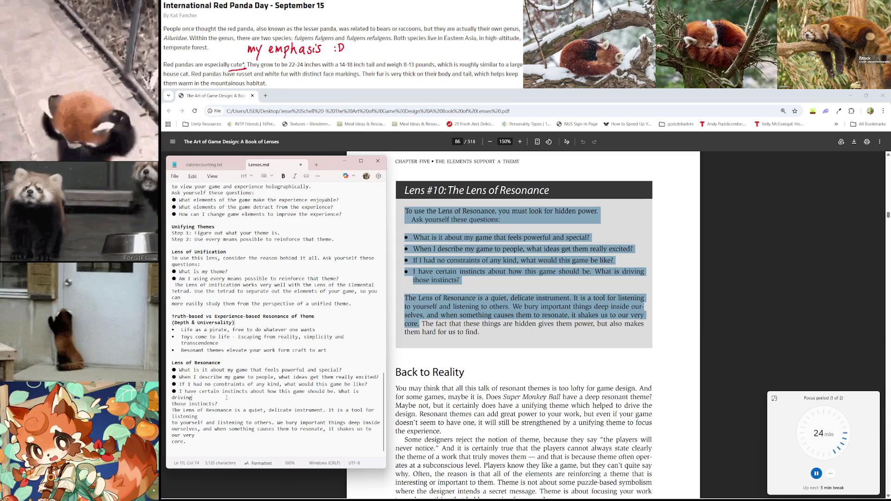
key("Delete")
left_click(215, 410)
key("Delete")
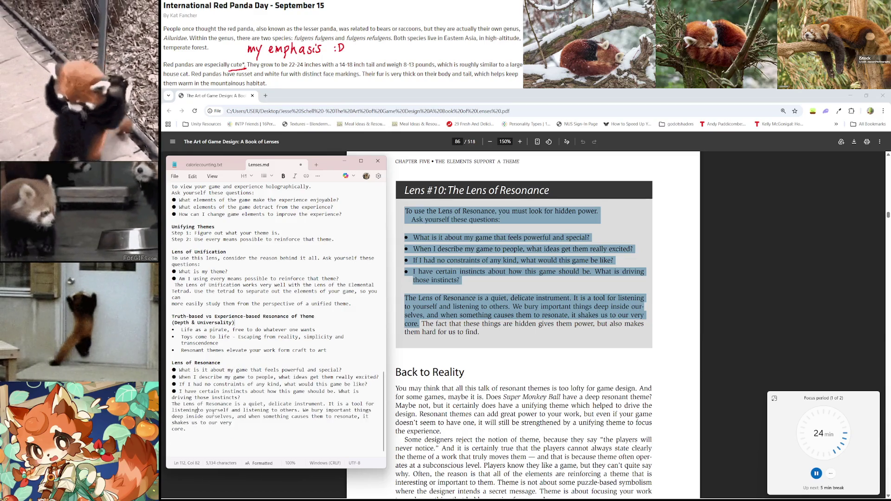
left_click(231, 423)
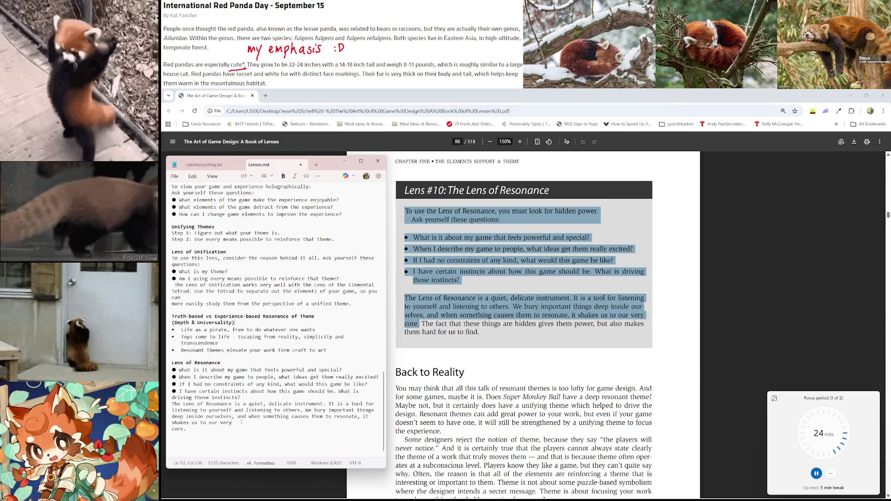
key("Delete")
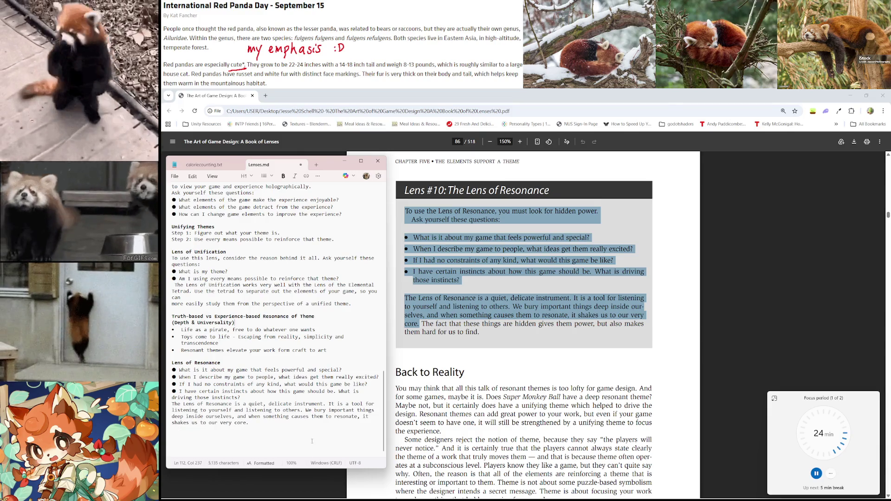
key("ctrl+s")
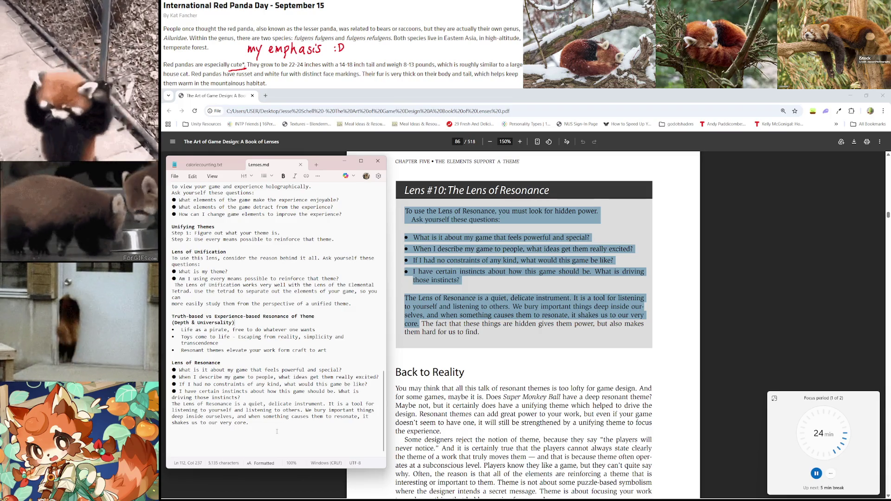
left_click(363, 391)
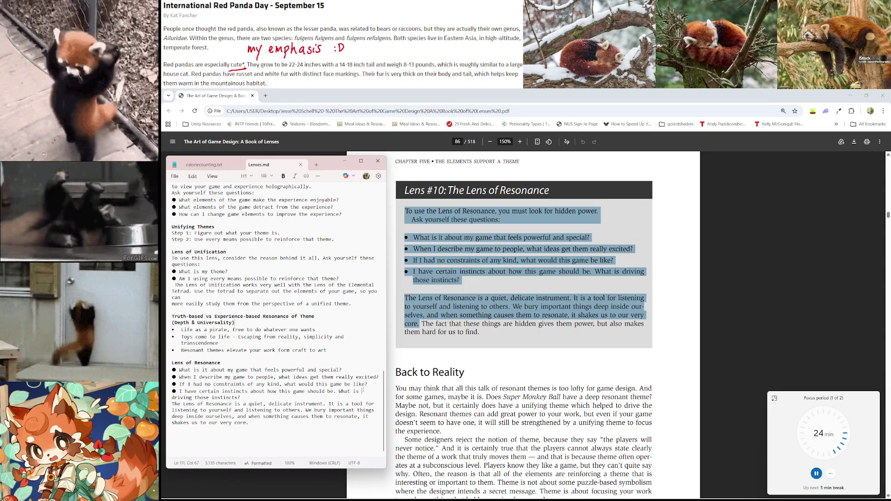
key("Right")
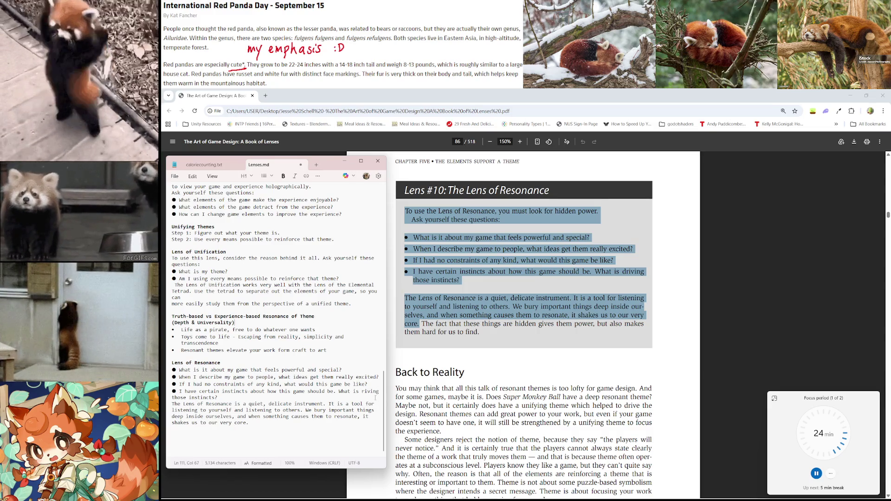
left_click(298, 411)
type("d")
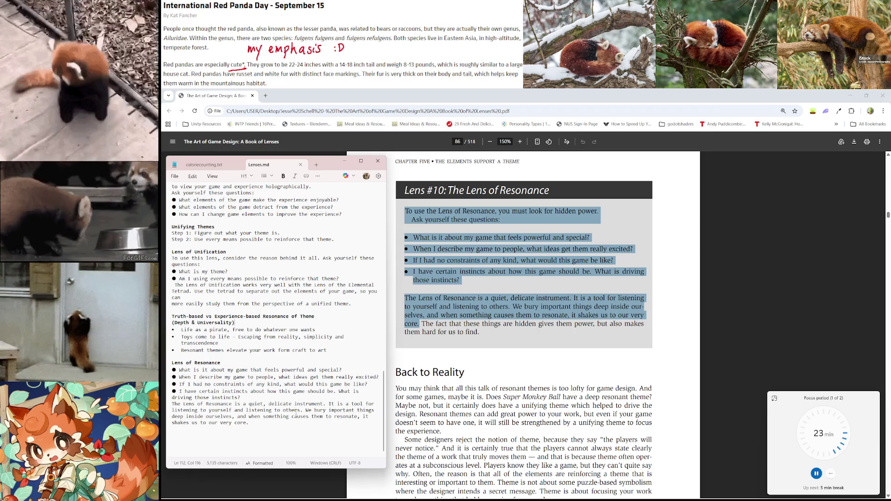
Step: Scroll the PDF down to the end of the Back to Reality section on page 56
scroll(512, 349, "down", 3)
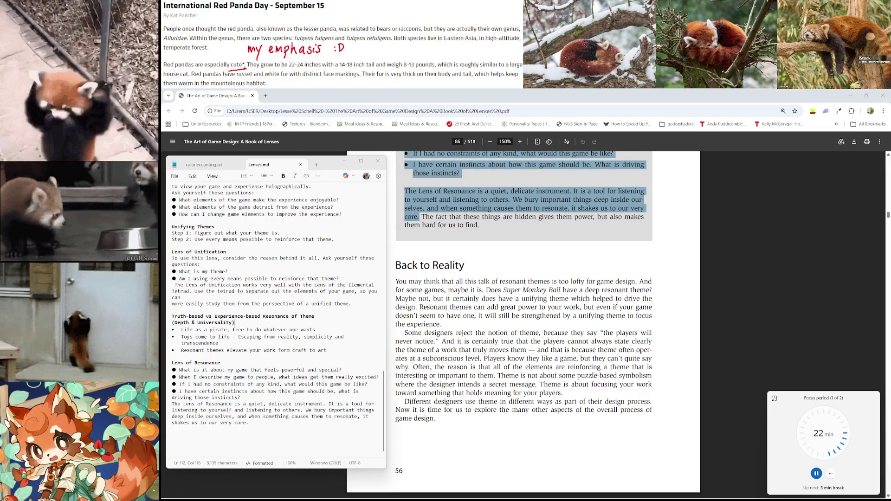
Step: Scroll past Figure 6.1 to Chapter Six 'The Game Begins with an Idea' and its Inspiration section
scroll(587, 289, "down", 1)
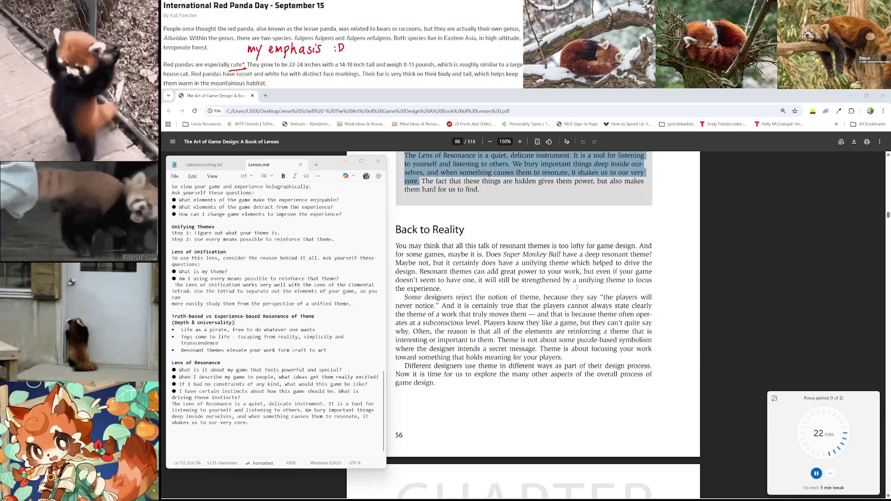
scroll(577, 288, "up", 1)
scroll(484, 274, "down", 2)
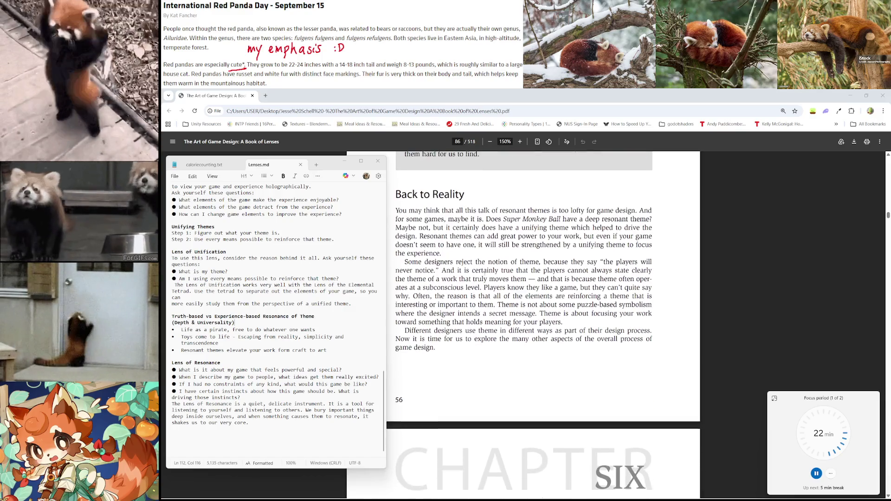
scroll(515, 263, "down", 1)
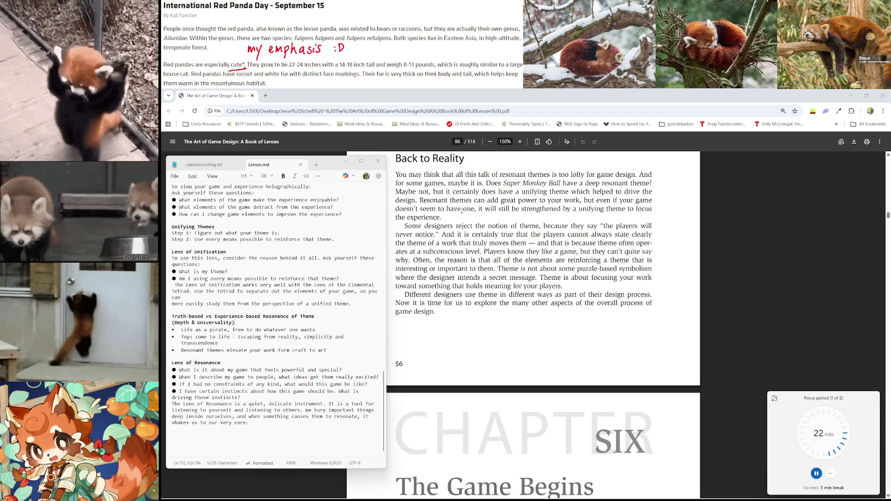
scroll(524, 204, "down", 1)
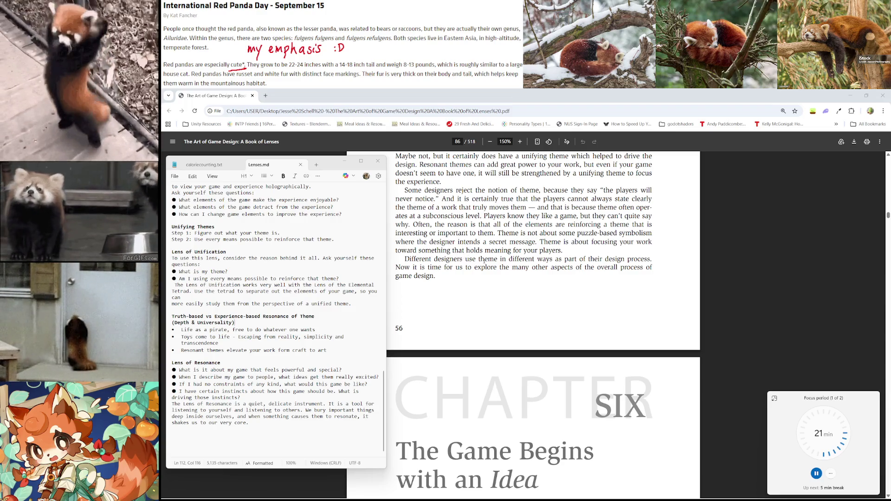
scroll(548, 261, "down", 2)
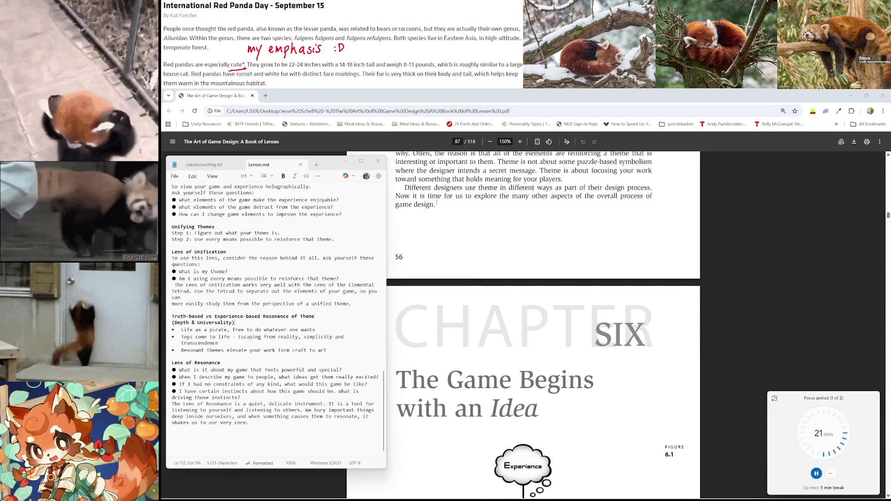
scroll(437, 203, "down", 3)
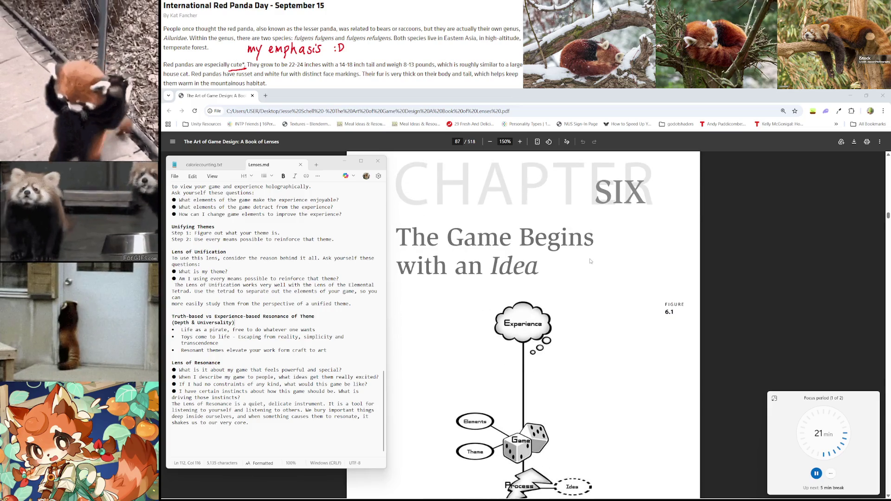
scroll(590, 261, "down", 3)
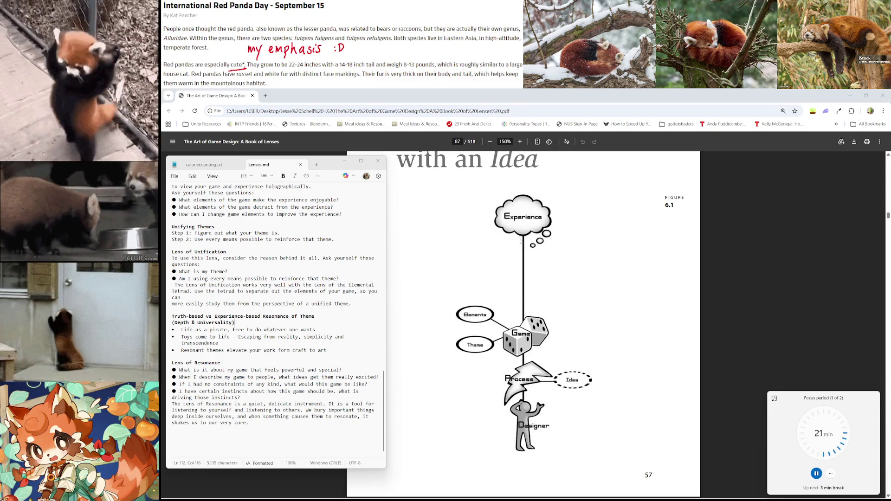
scroll(538, 339, "down", 2)
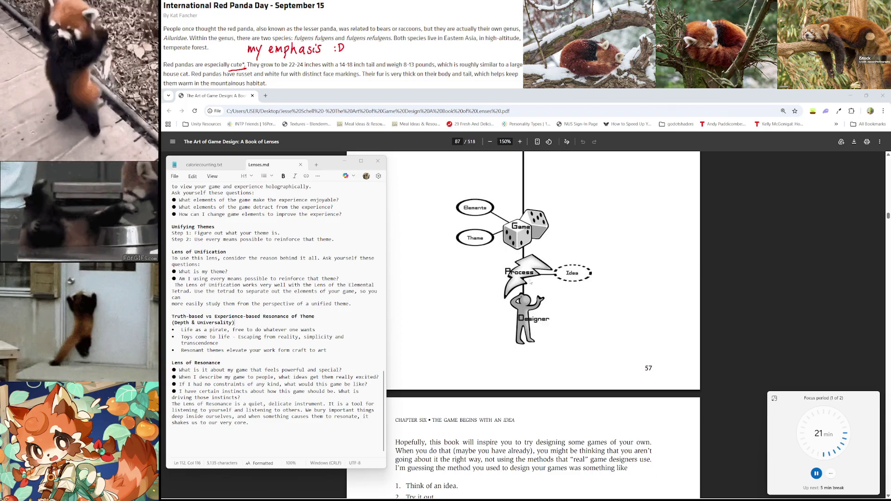
scroll(562, 274, "down", 4)
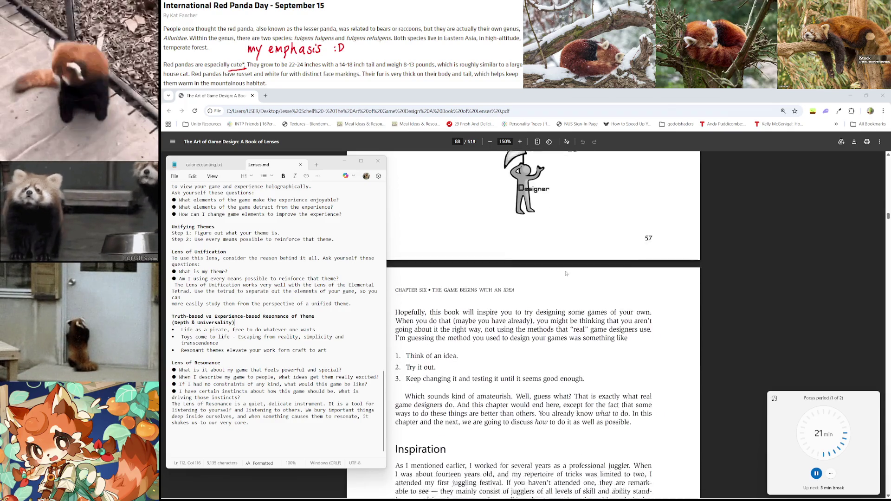
scroll(566, 273, "down", 1)
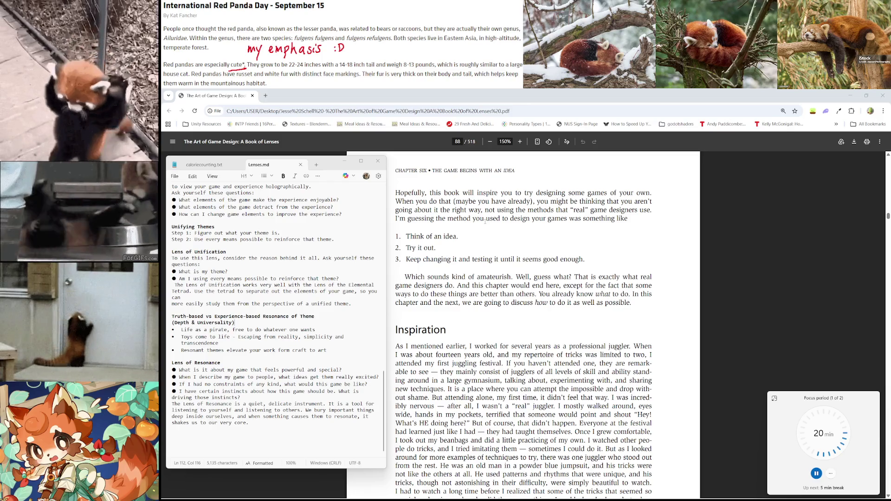
Step: Read through the juggling-festival story to the bottom of page 58, briefly showing and hiding Spotify
scroll(485, 221, "down", 1)
scroll(485, 221, "up", 1)
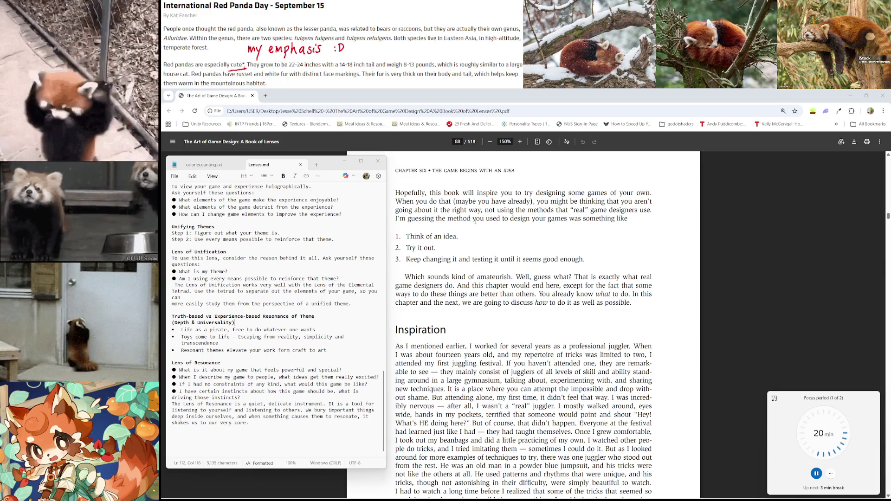
scroll(493, 226, "down", 1)
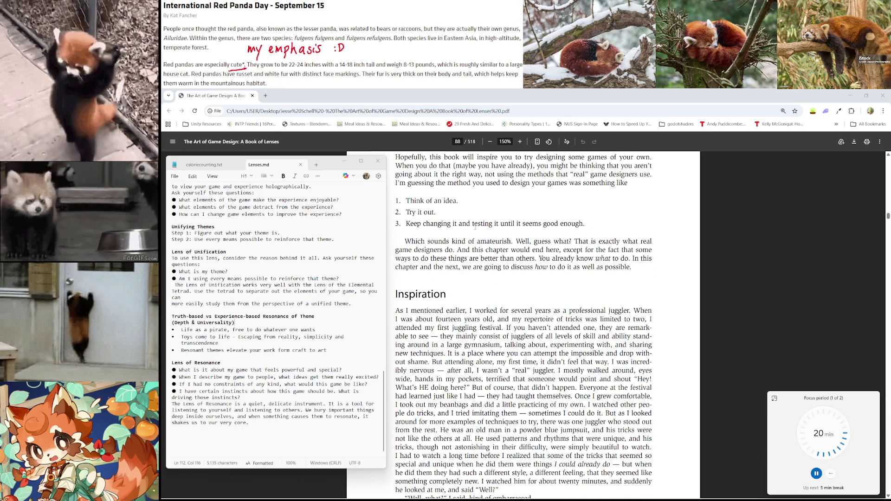
scroll(557, 348, "up", 1)
mouse_move(699, 494)
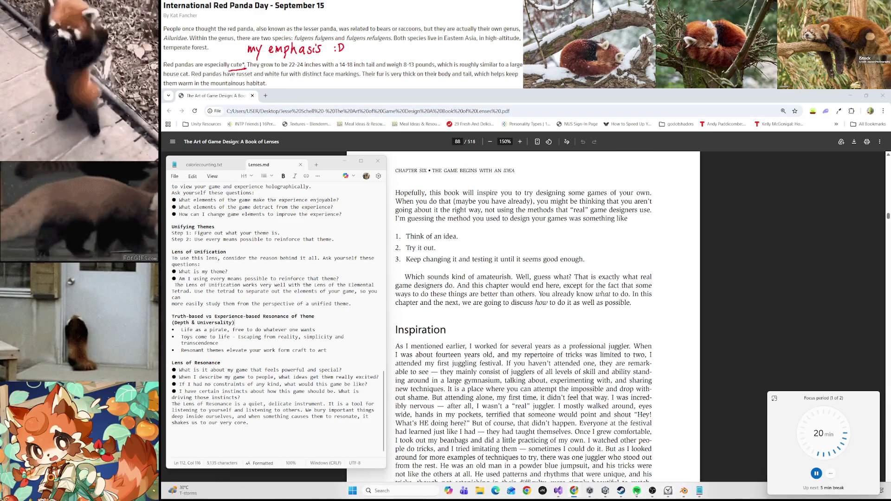
left_click(637, 491)
left_click(637, 490)
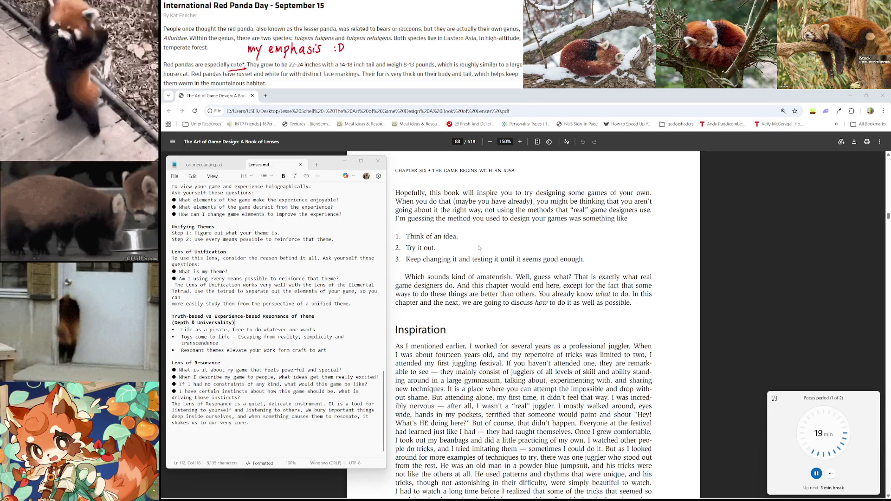
scroll(480, 248, "down", 2)
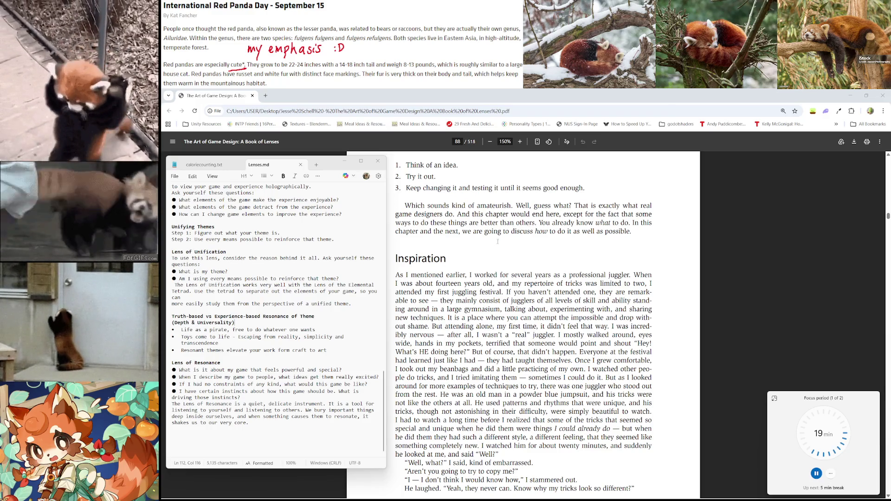
scroll(498, 241, "down", 1)
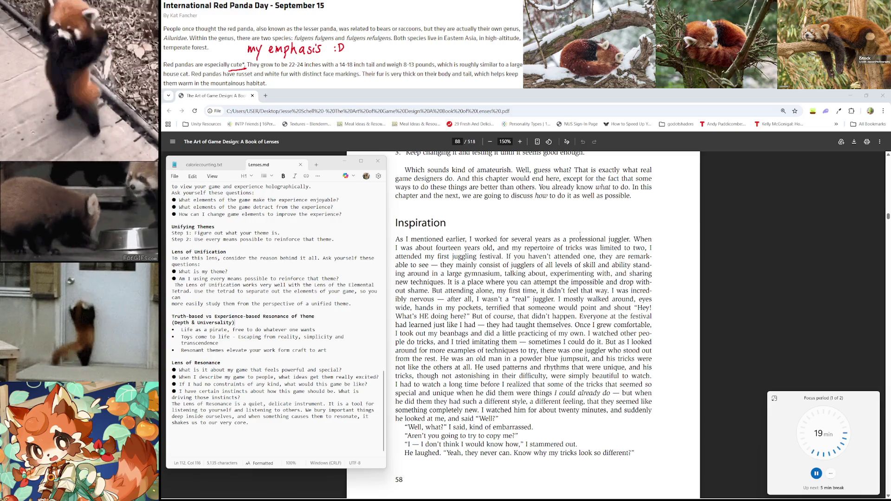
Step: Scroll the PDF onto the next page, reaching the juggler's 'look everywhere else' secret about inspiration
scroll(642, 213, "down", 1)
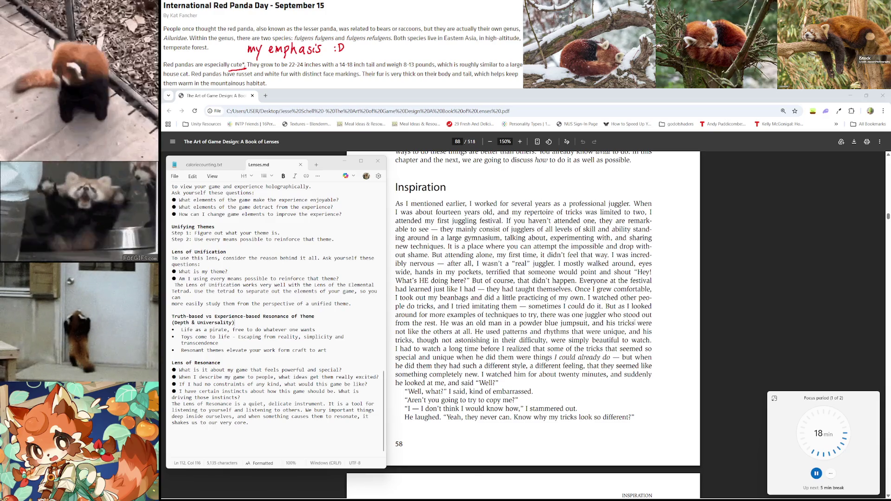
scroll(635, 322, "down", 1)
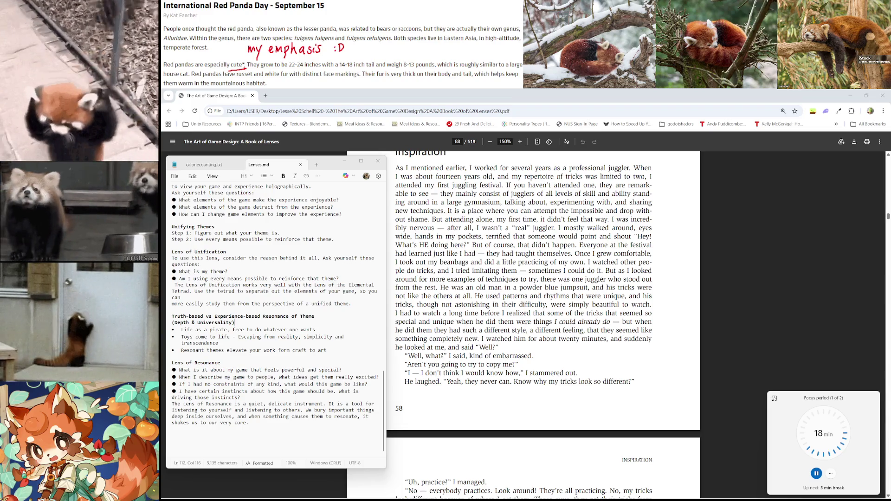
scroll(497, 312, "down", 1)
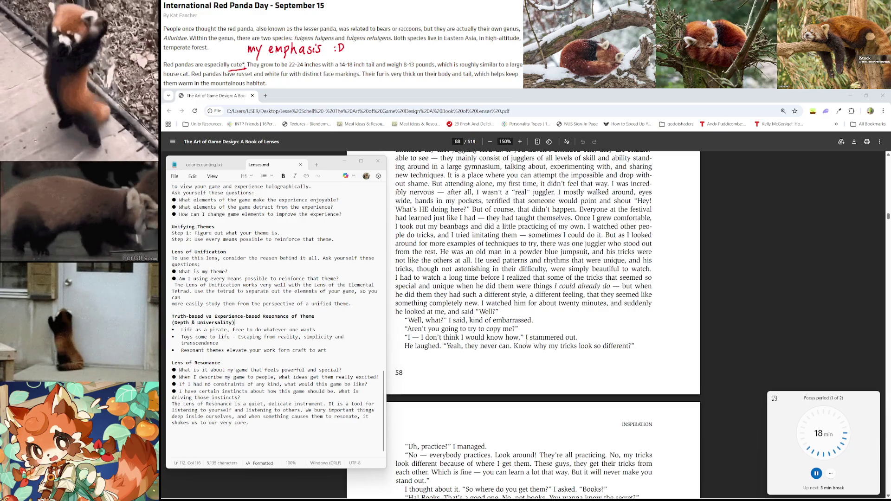
scroll(485, 315, "down", 1)
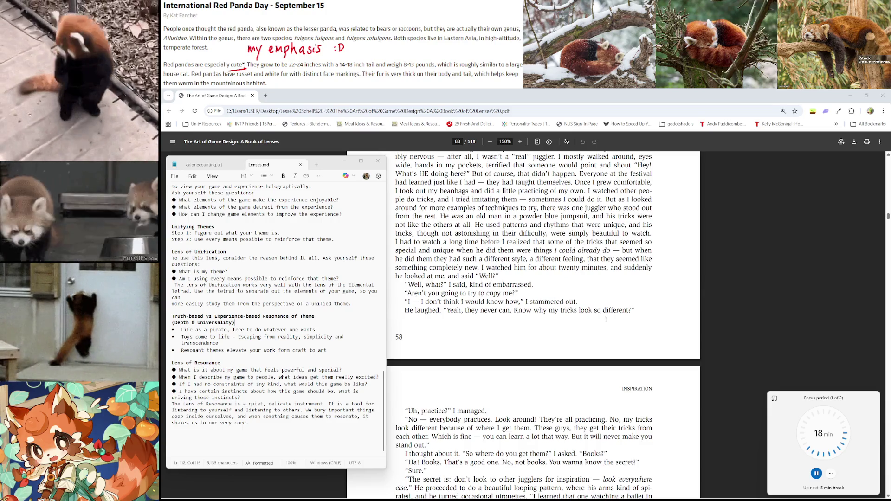
scroll(606, 320, "down", 2)
scroll(499, 313, "down", 1)
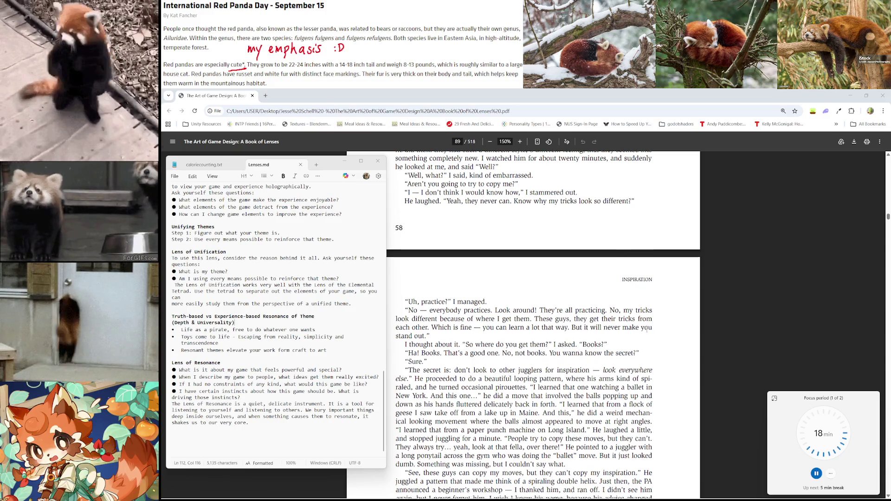
Step: Scroll down until the full Lens #11: The Lens of Infinite Inspiration box and its two questions show
scroll(512, 325, "down", 1)
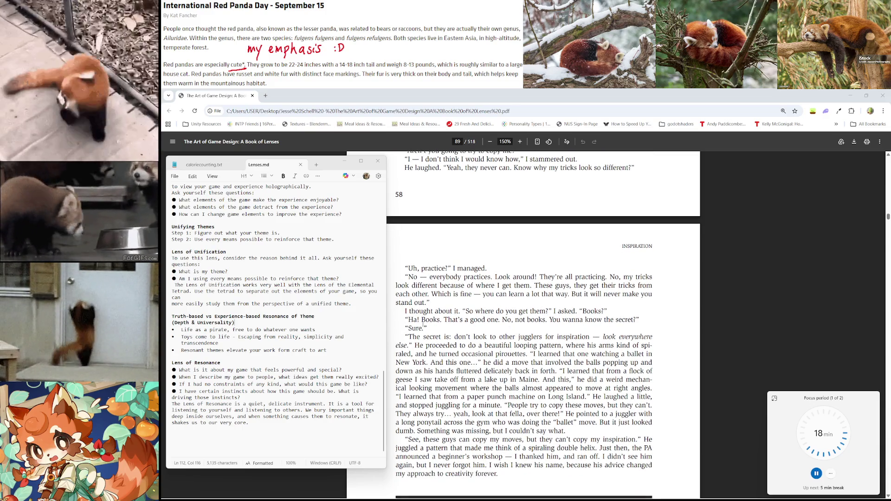
scroll(443, 330, "down", 1)
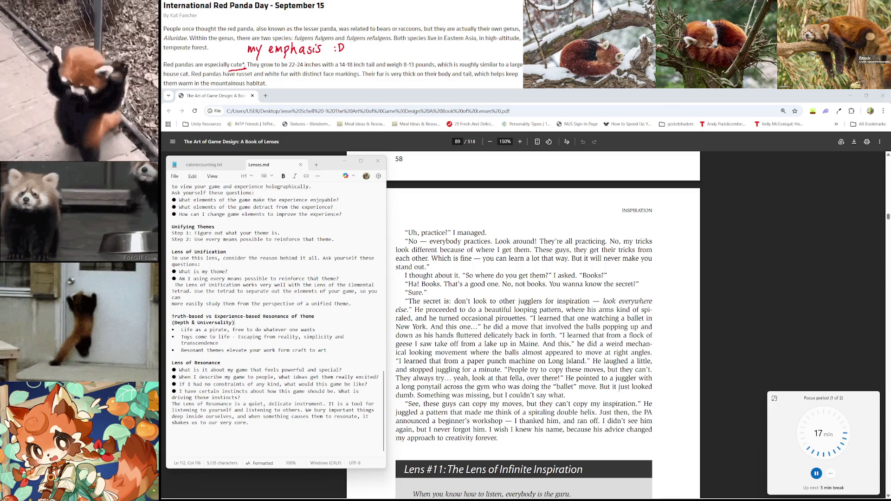
scroll(485, 339, "down", 2)
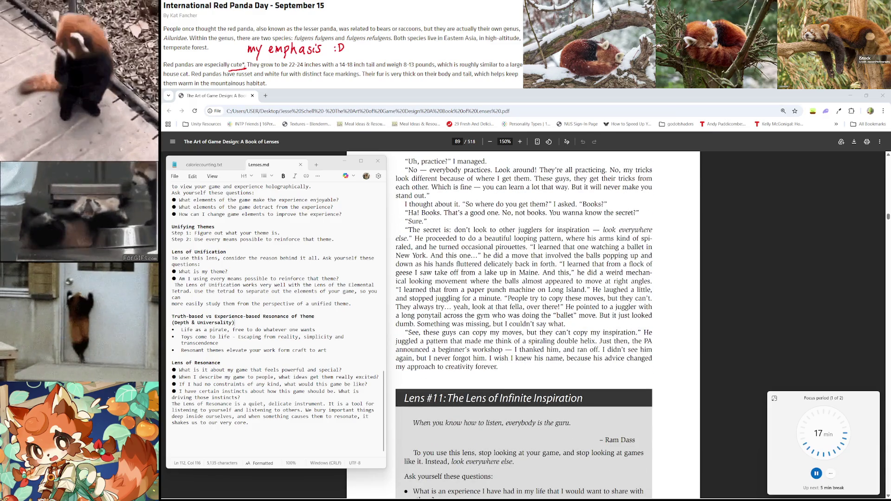
scroll(528, 342, "down", 1)
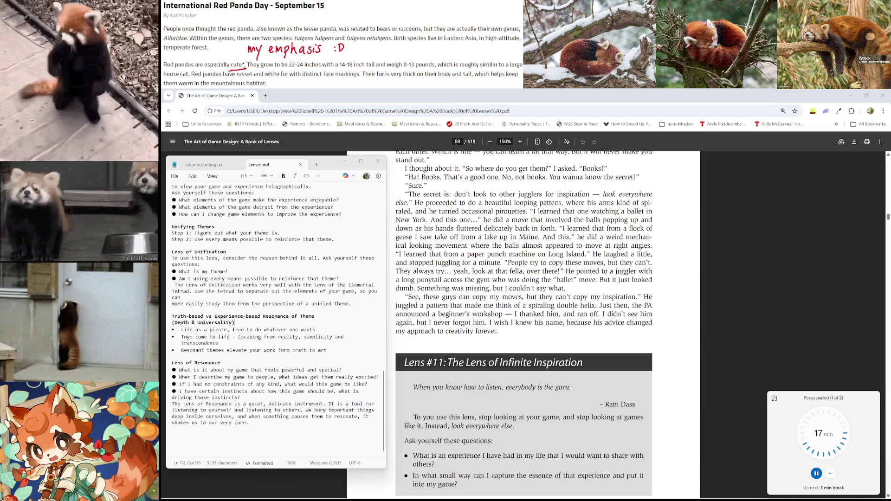
scroll(606, 325, "down", 3)
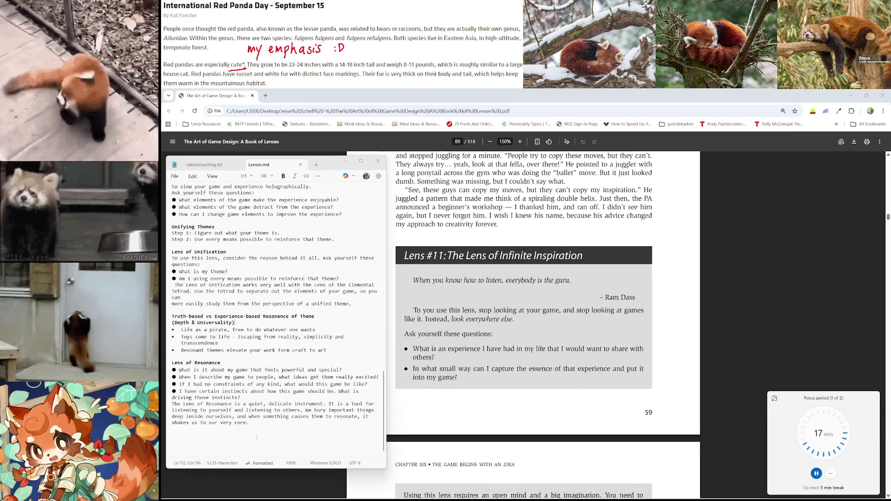
Step: Add a 'Lens of Infinite Inspiration' heading at the end of Lenses.md, fixing its misspelling
left_click(209, 437)
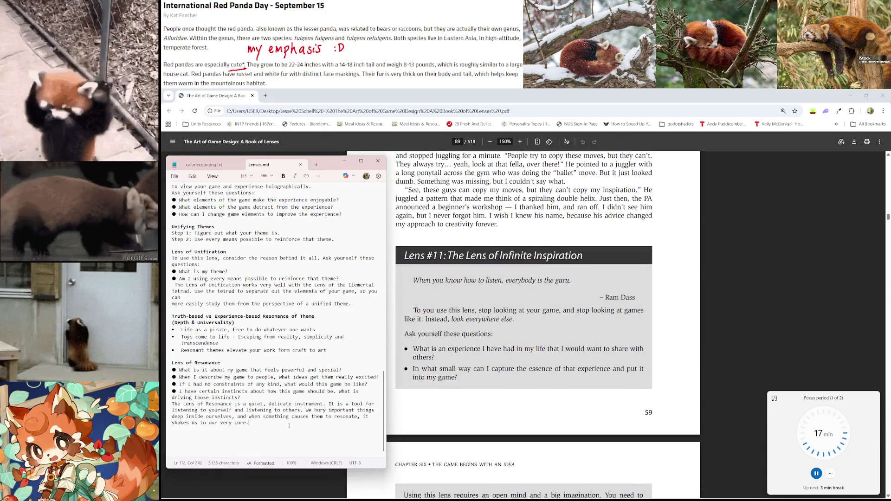
key("Return")
key("Return")
type("Lens")
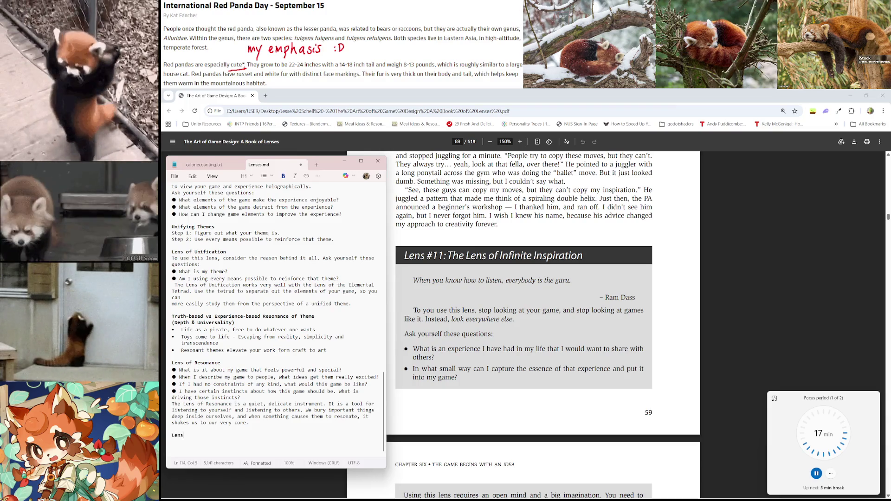
type(" ofInifin")
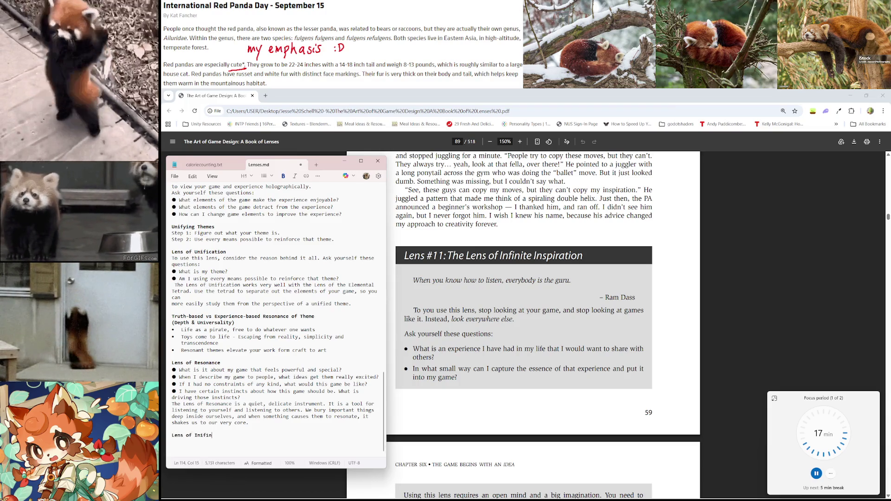
type("ite Inpsirati")
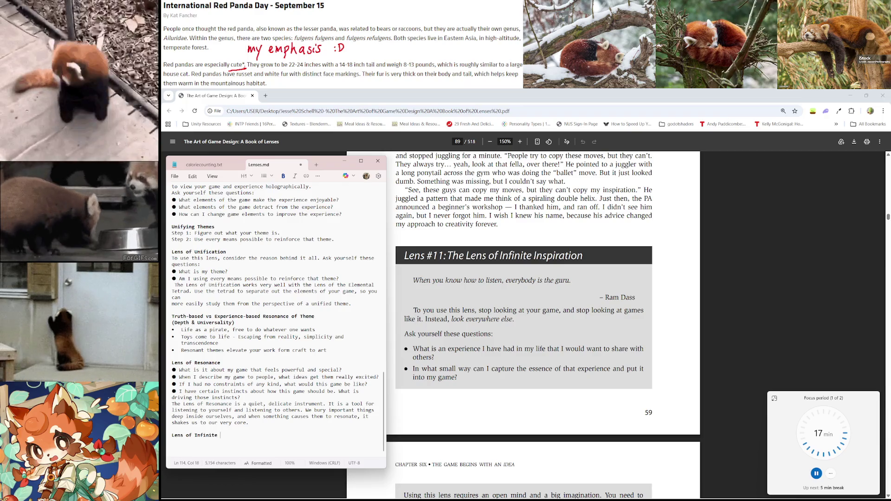
type("on")
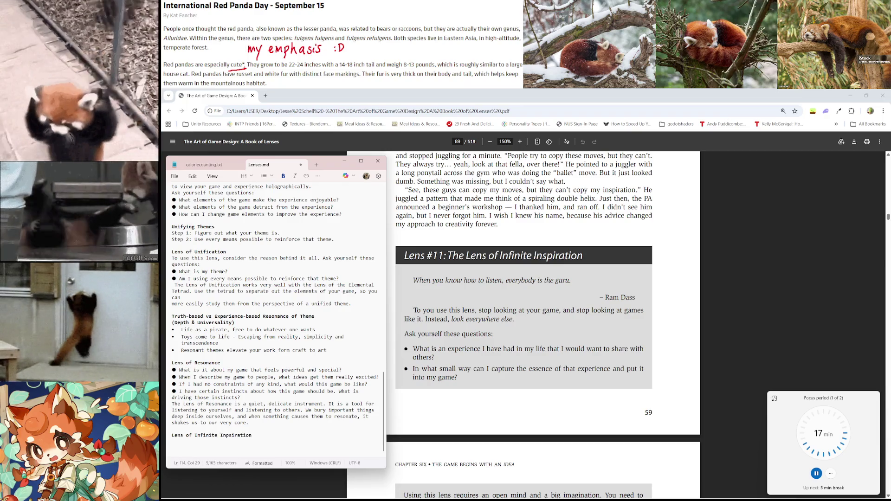
key("Return")
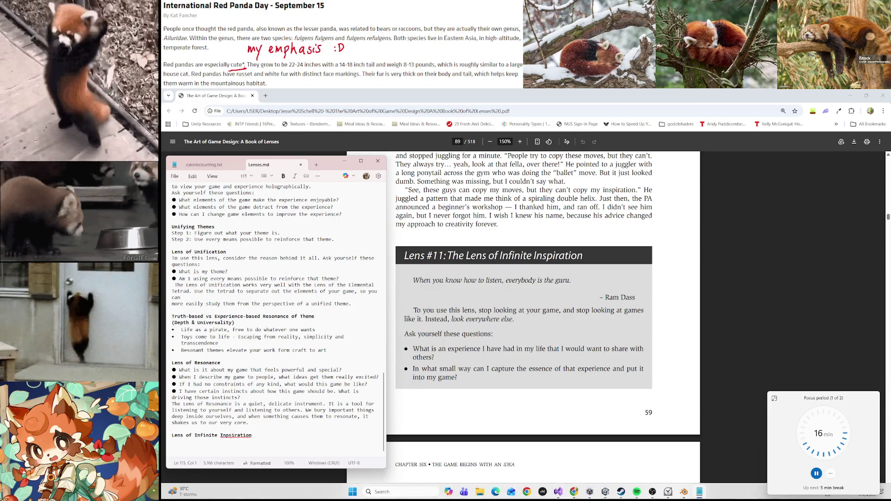
left_click(229, 436)
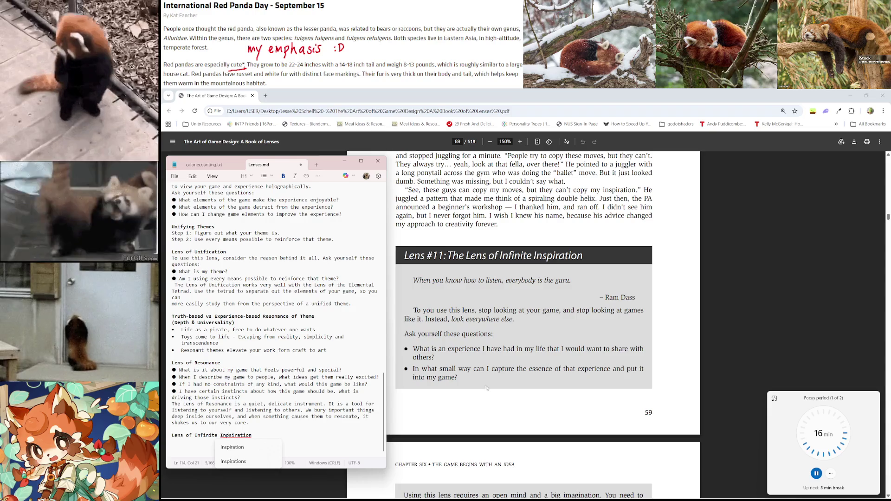
left_click(227, 450)
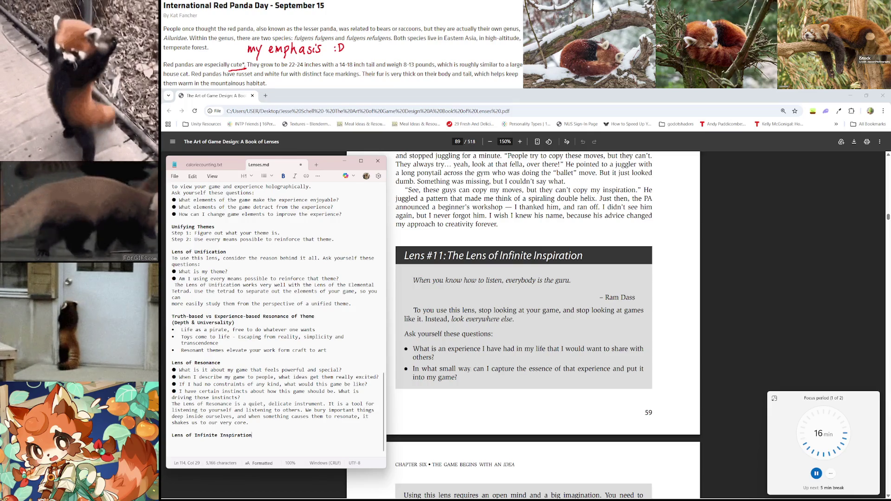
Step: Copy the Lens #11 description and questions from the PDF and paste them under the new heading
mouse_move(460, 378)
left_mouse_down()
mouse_move(407, 346)
mouse_move(410, 305)
left_mouse_up()
key("alt+Tab")
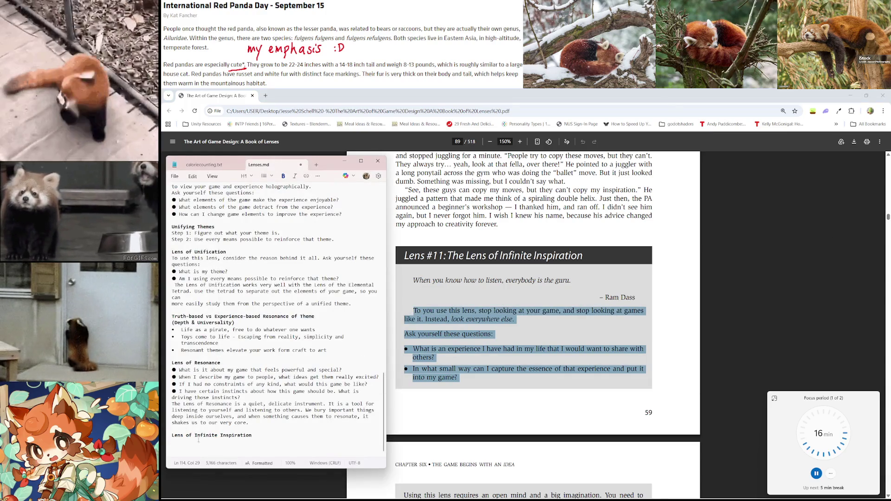
key("Return")
type("To you use this lens, stop looking at your game, and stop looking at games like it. Instead, look everywhere else . Ask yourself these questions: ● What is an experience I have had in my life that I would want to share with others? ● In what small way can I capture the essence of that experience and put it into my game?")
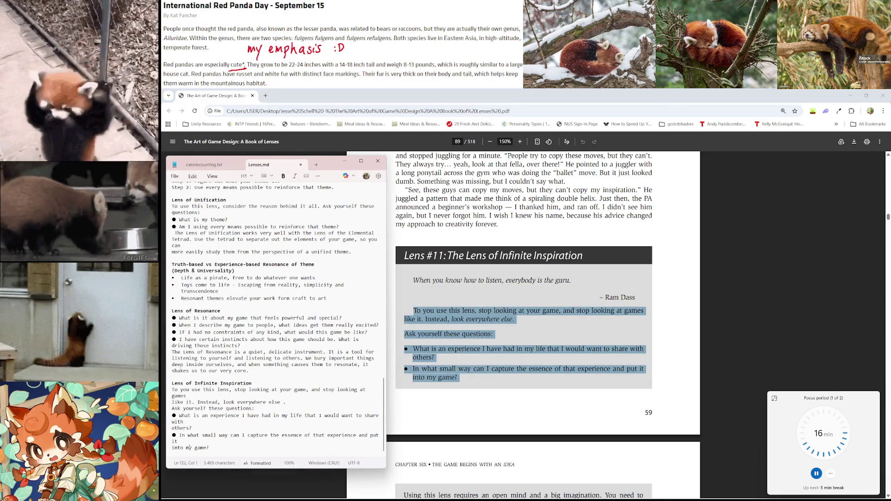
Step: Join the split lines after 'with' and 'games', remove the space before the period, and review the notes
key("BackSpace")
left_click(203, 421)
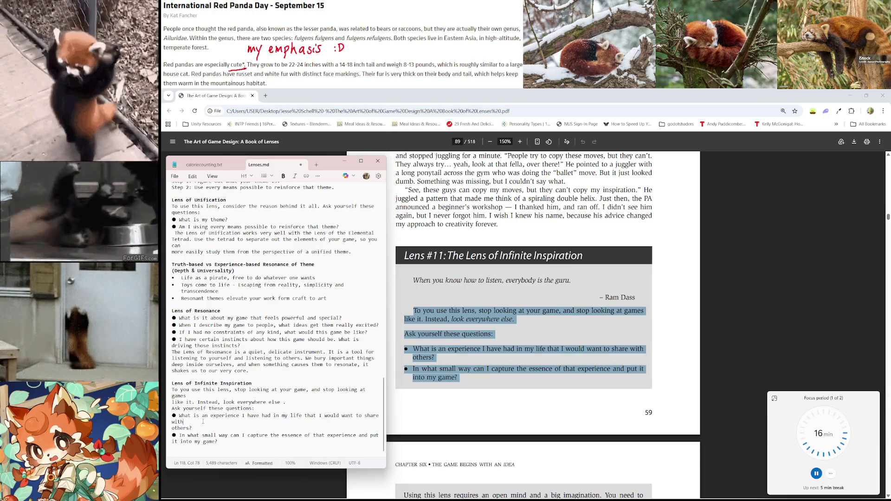
key("Delete")
left_click(211, 396)
key("Delete")
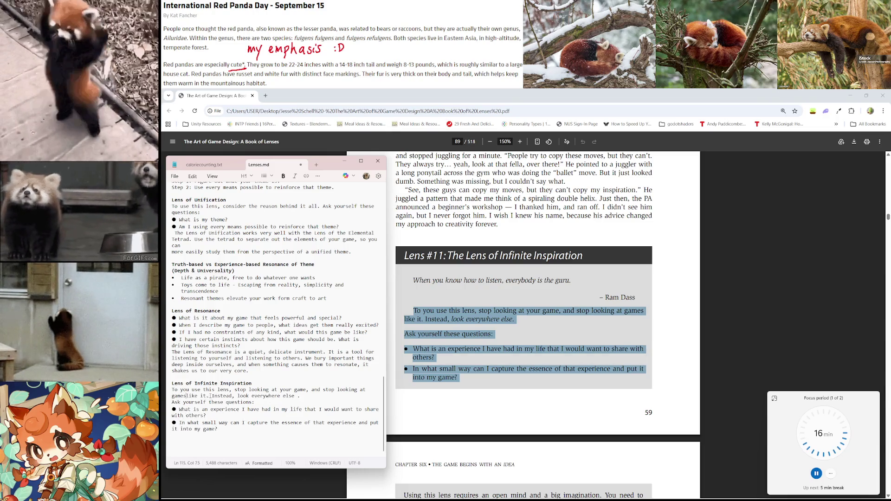
key("BackSpace")
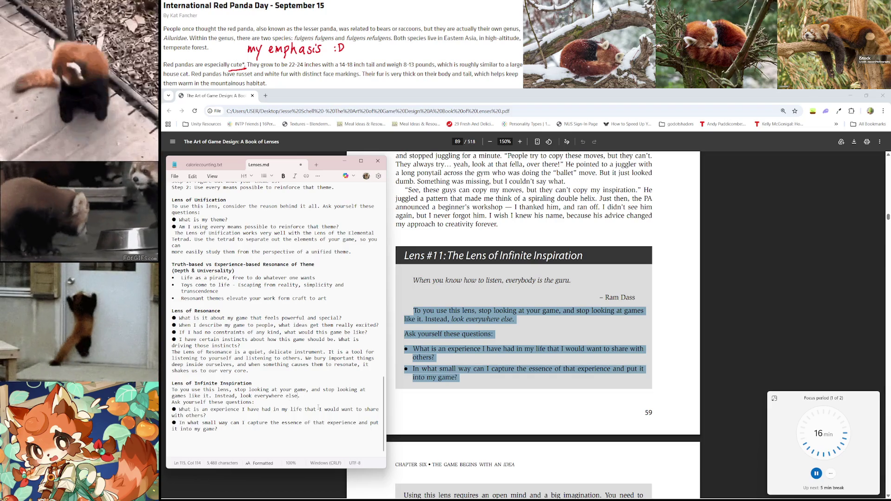
left_click(320, 410)
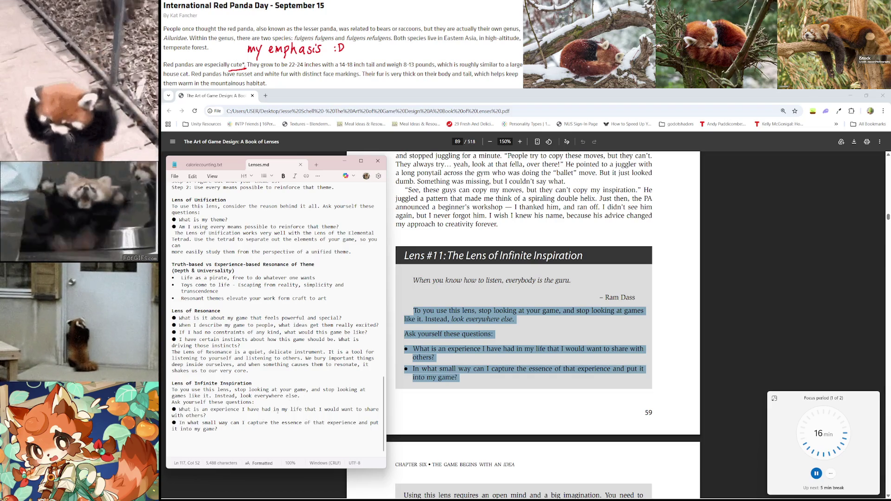
scroll(278, 410, "up", 1)
scroll(285, 354, "up", 15)
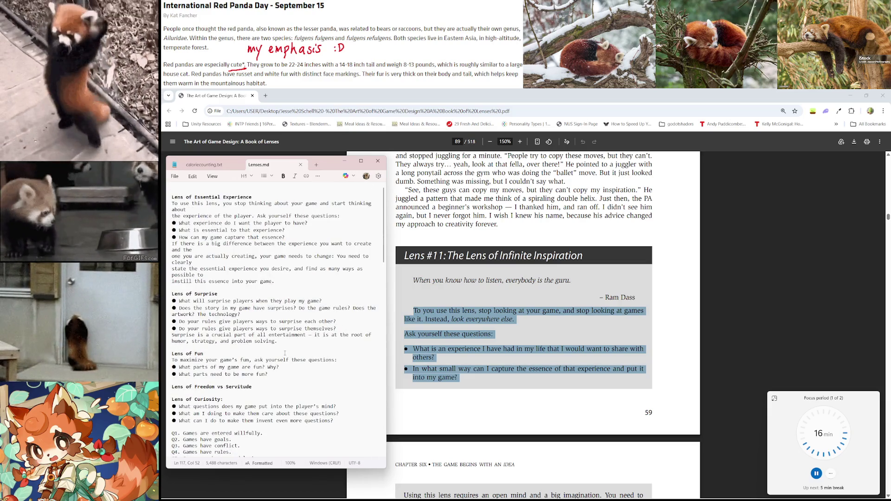
scroll(285, 353, "down", 10)
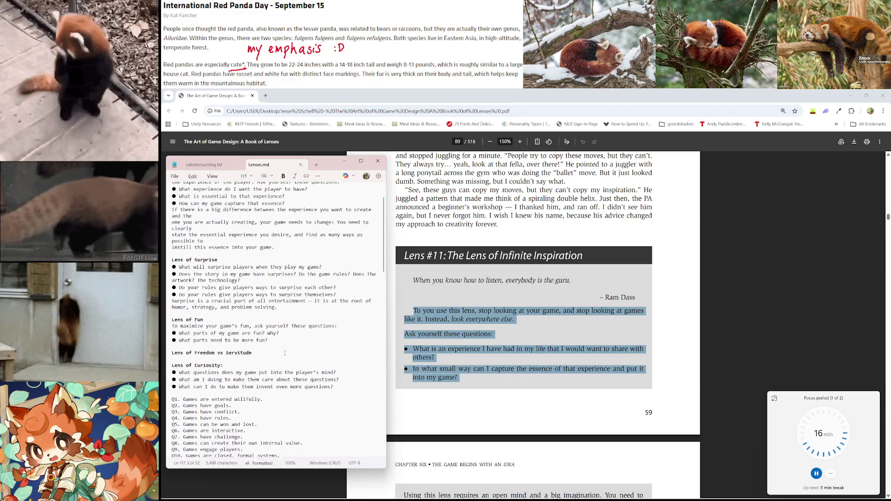
scroll(287, 350, "down", 10)
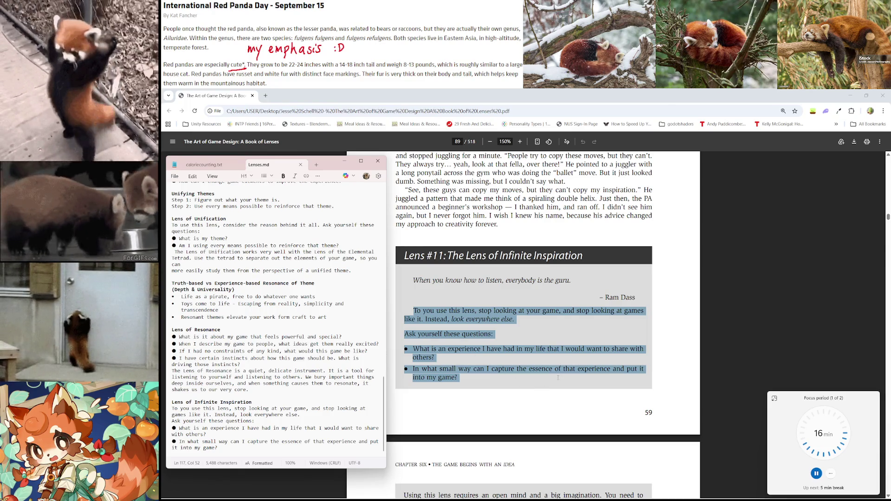
scroll(548, 385, "down", 5)
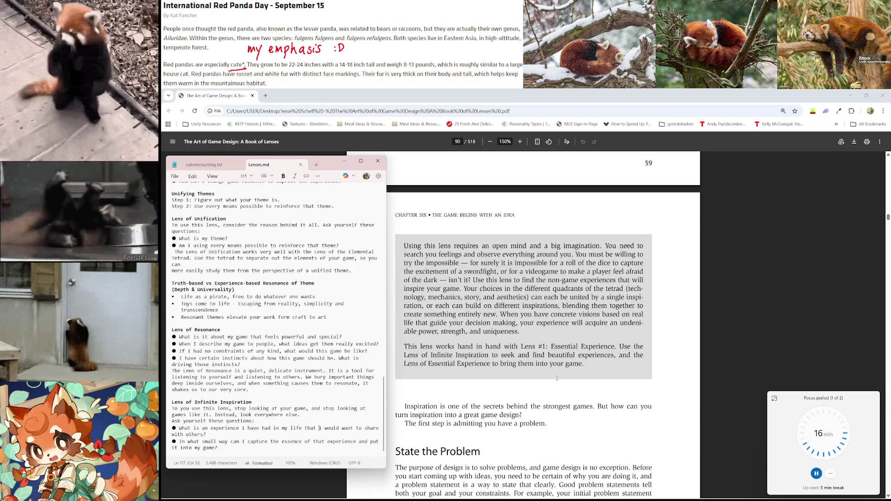
Step: Scroll the PDF to page 90 to show the 'State the Problem' section and its web-based game example
scroll(557, 379, "down", 1)
scroll(557, 378, "up", 5)
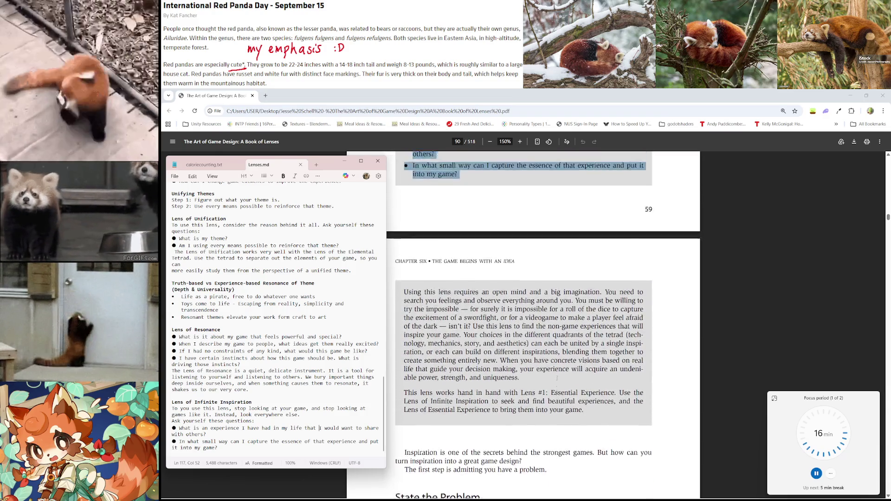
scroll(557, 379, "down", 4)
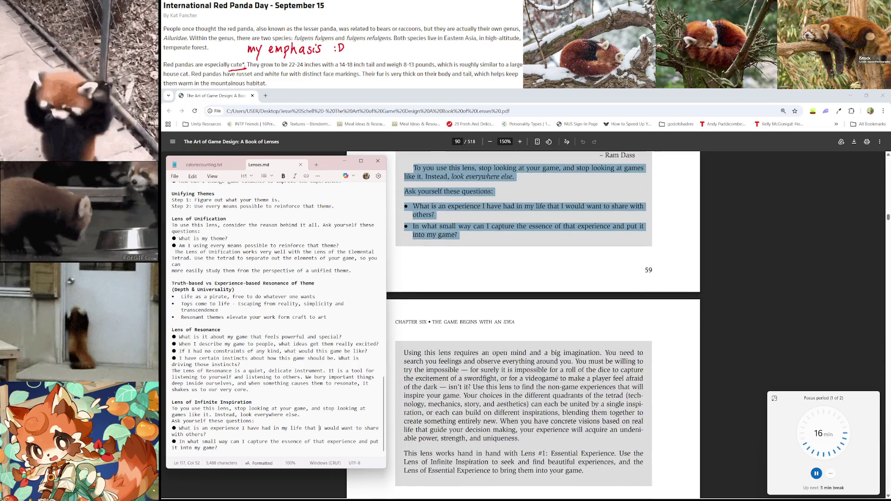
scroll(557, 378, "down", 1)
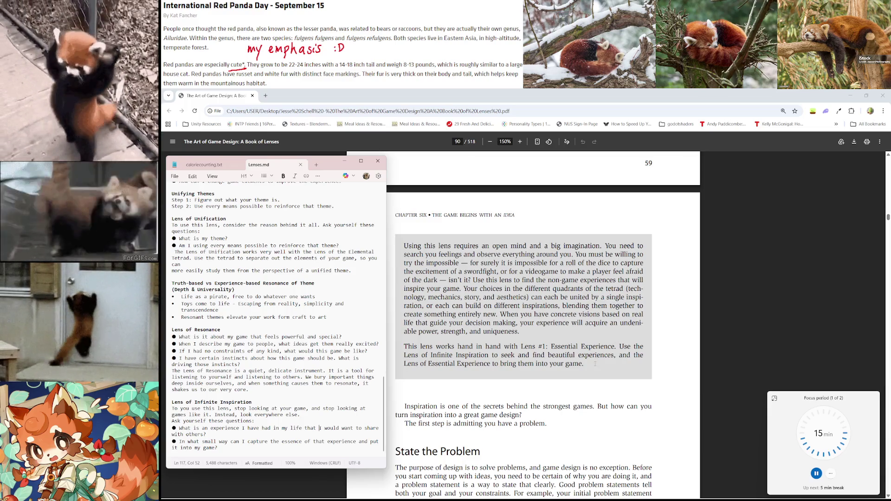
scroll(604, 372, "down", 2)
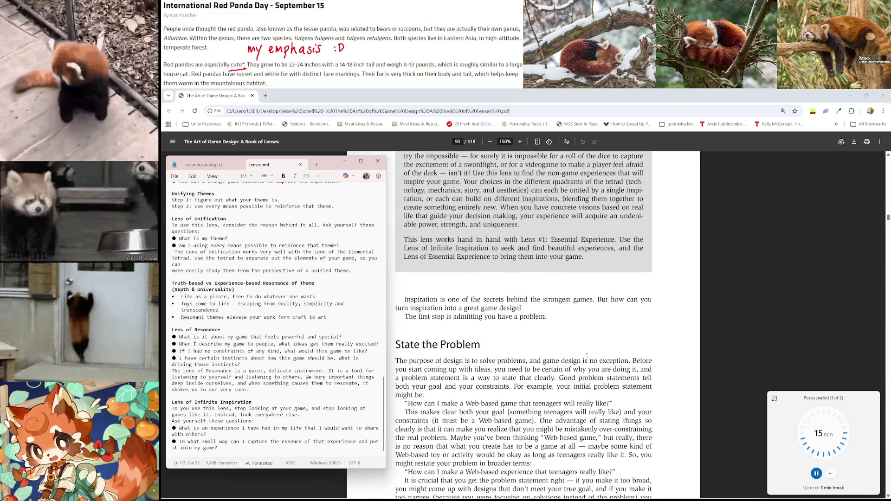
scroll(586, 356, "down", 3)
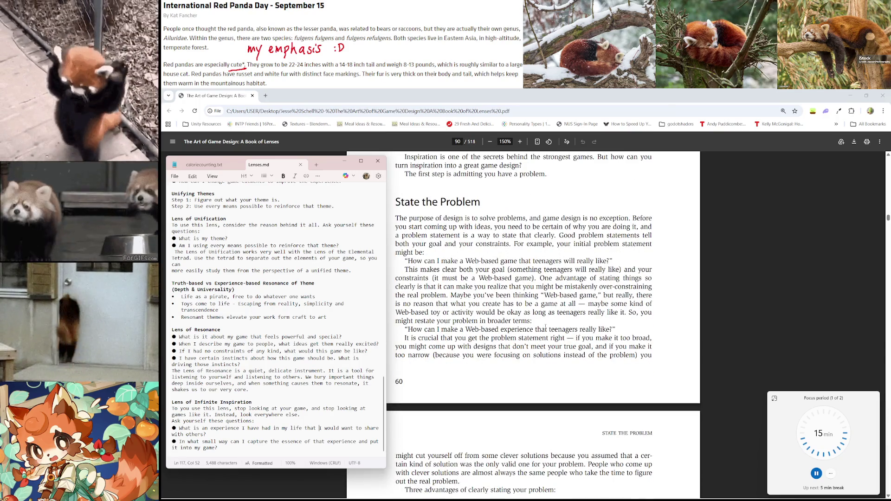
scroll(545, 327, "down", 1)
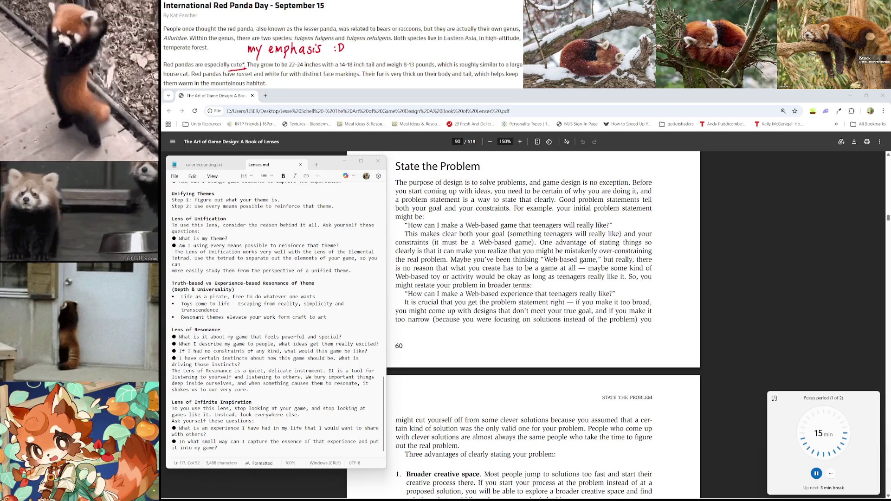
scroll(543, 334, "down", 1)
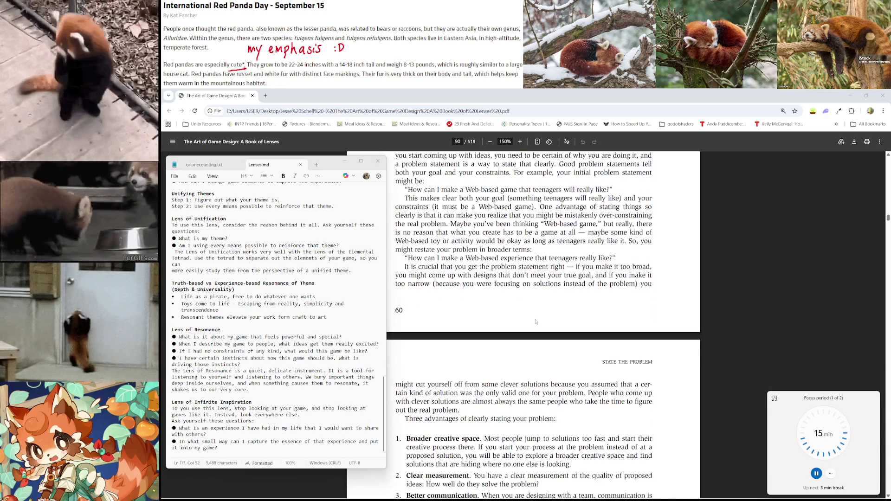
scroll(536, 321, "up", 1)
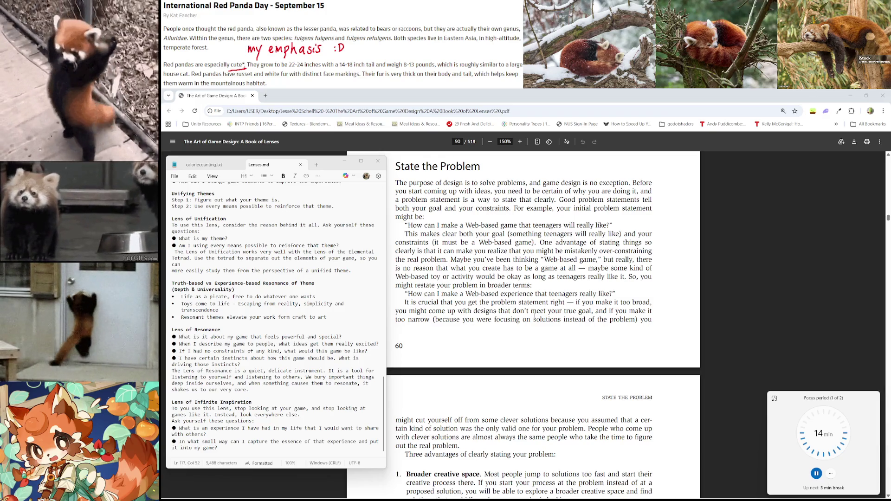
scroll(543, 286, "down", 1)
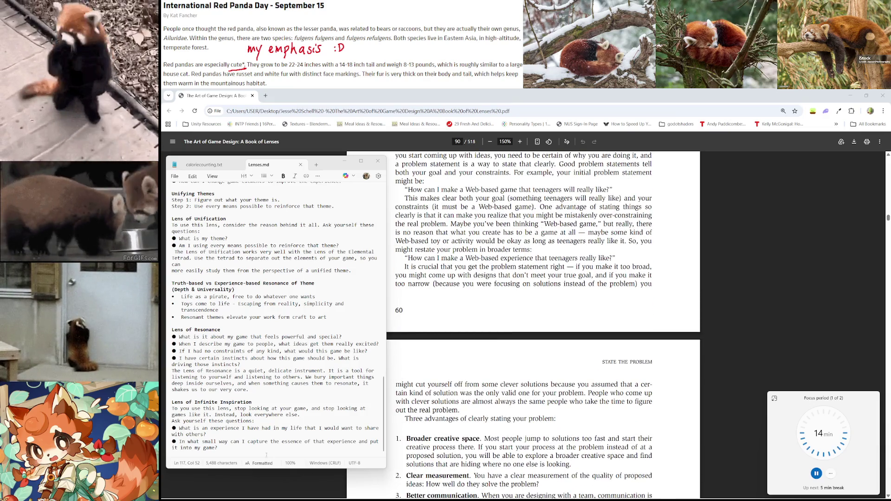
Step: Type the heading 'The Problem Statement' at the end of Lenses.md, correcting 'Statment', and start a new line
left_click(267, 455)
key("Return")
key("Return")
type("The ")
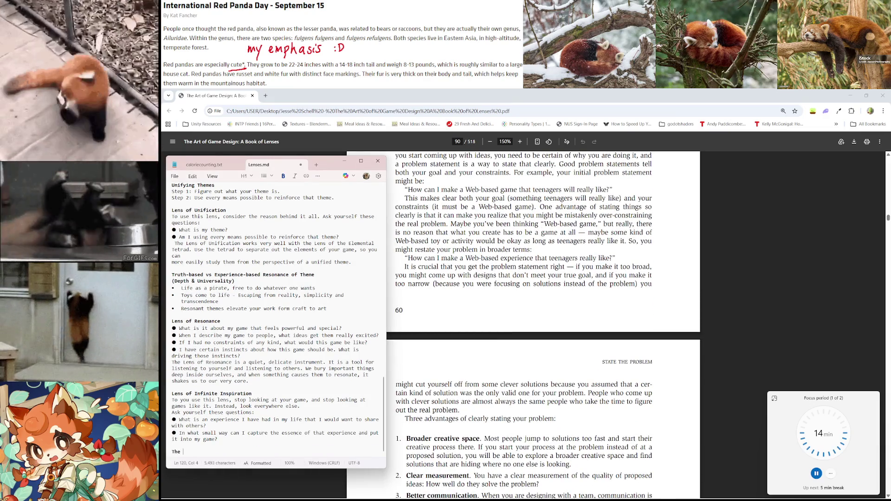
type("Problem")
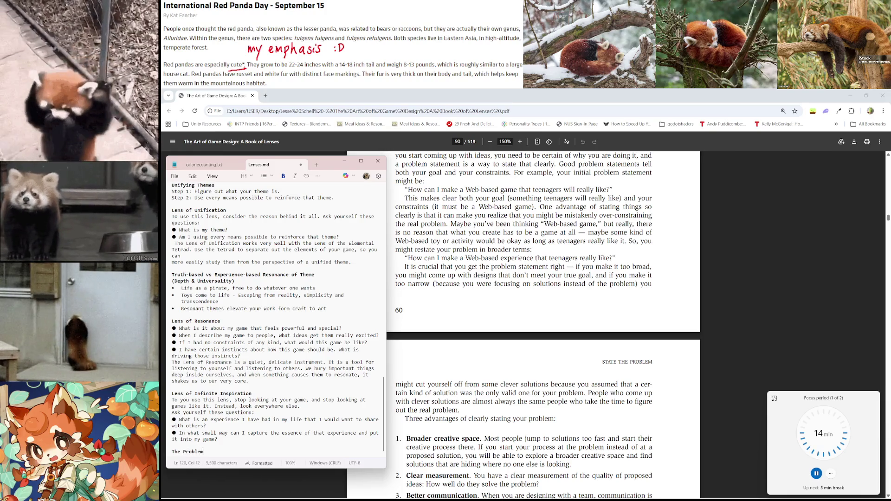
type(" Statment")
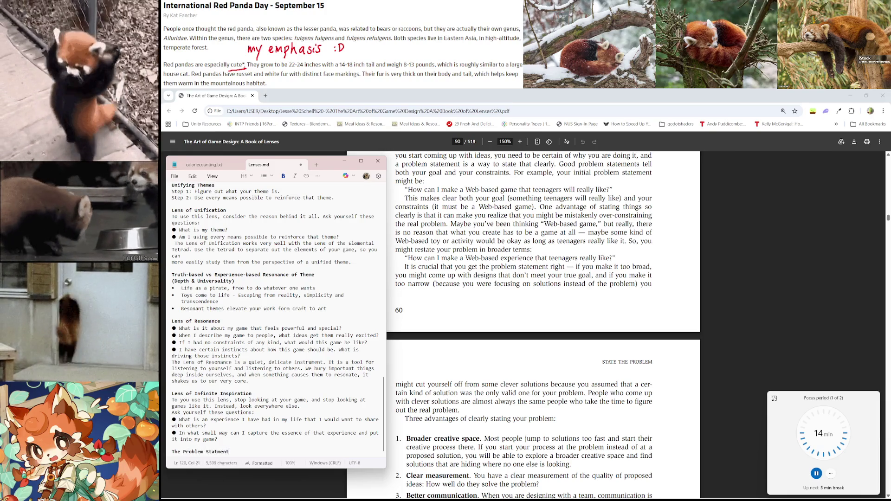
key("Left")
key("Left")
key("Left")
type("e")
key("End")
key("Return")
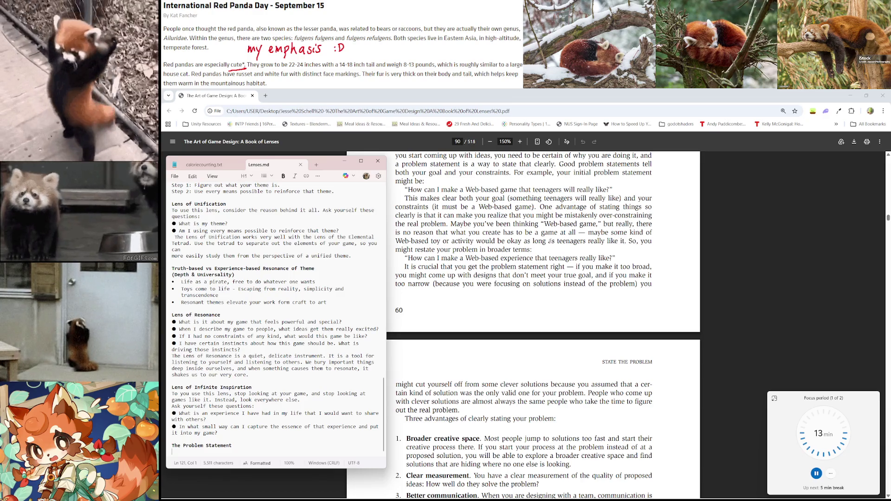
key("alt+Tab")
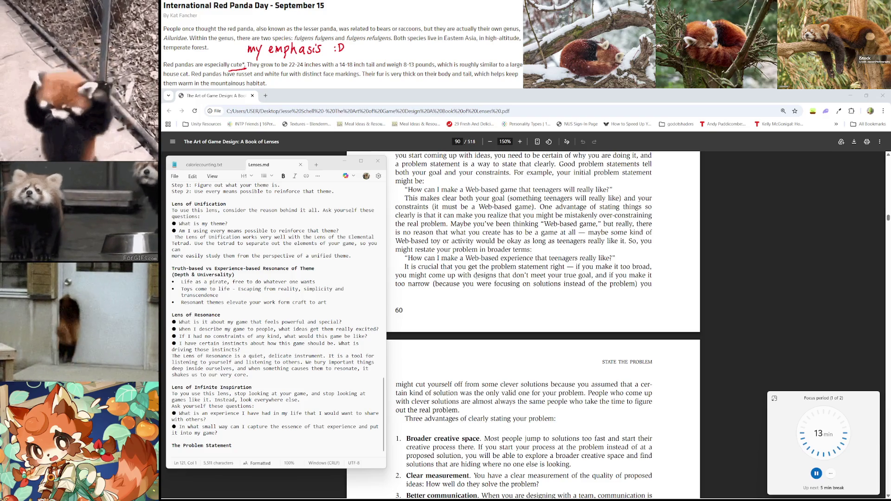
Step: Scroll the PDF to page 91 until the four example problem statements, ending 'How can I improve on Tetris?', are visible
scroll(483, 266, "down", 2)
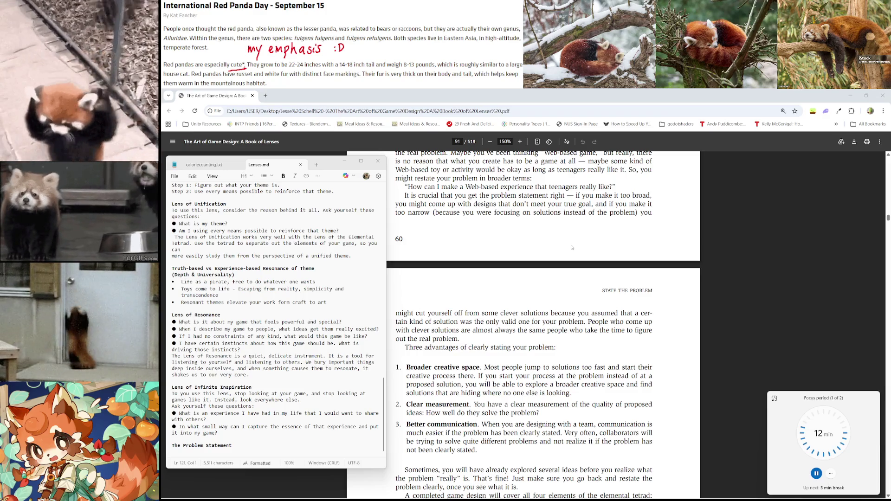
scroll(571, 247, "down", 2)
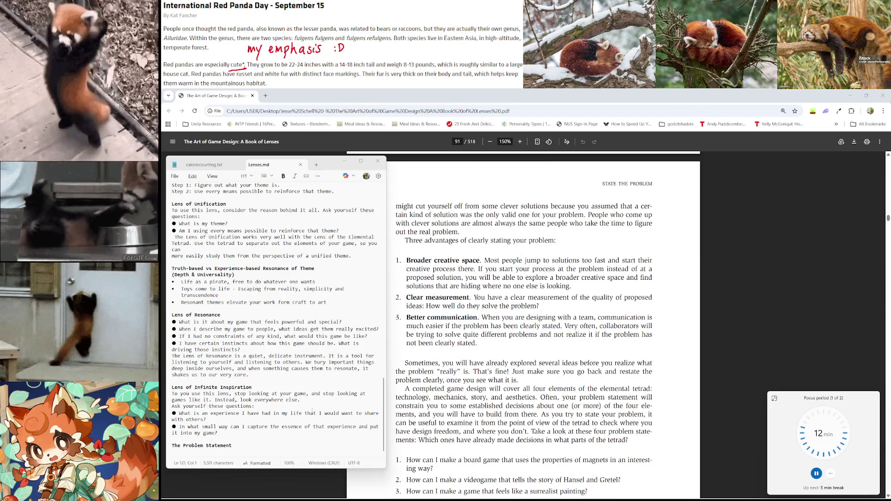
scroll(275, 416, "up", 1)
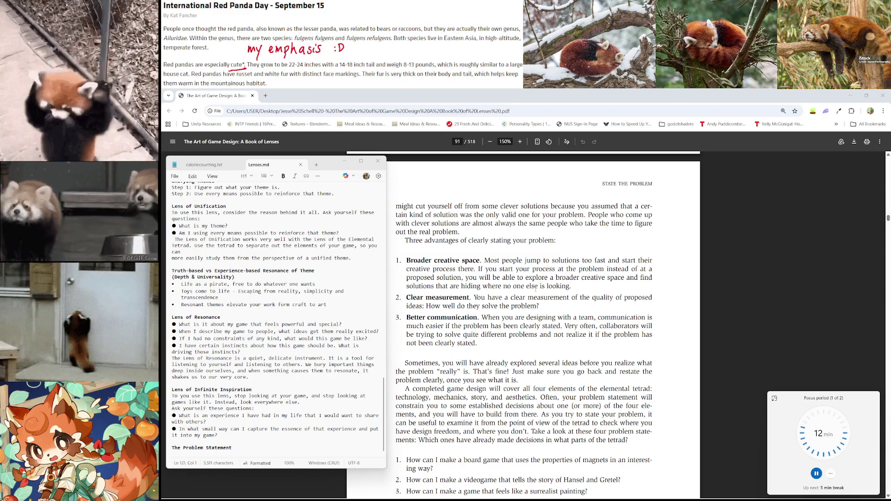
scroll(495, 307, "down", 1)
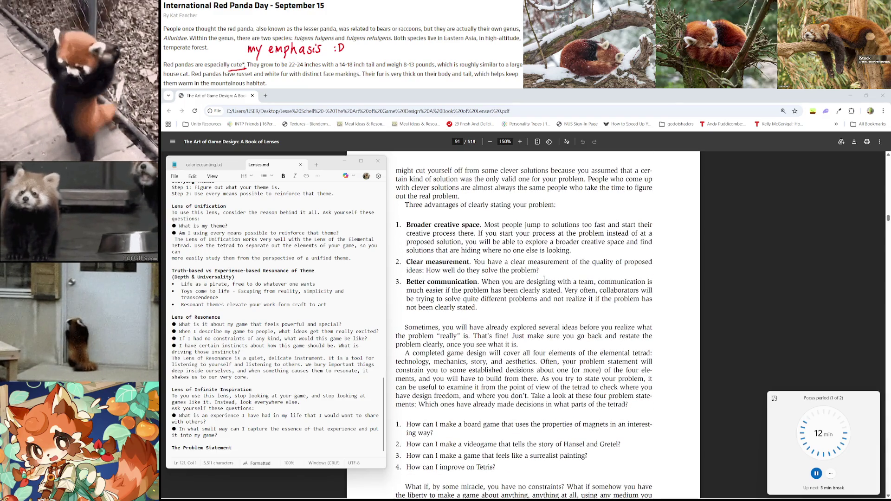
scroll(544, 278, "down", 1)
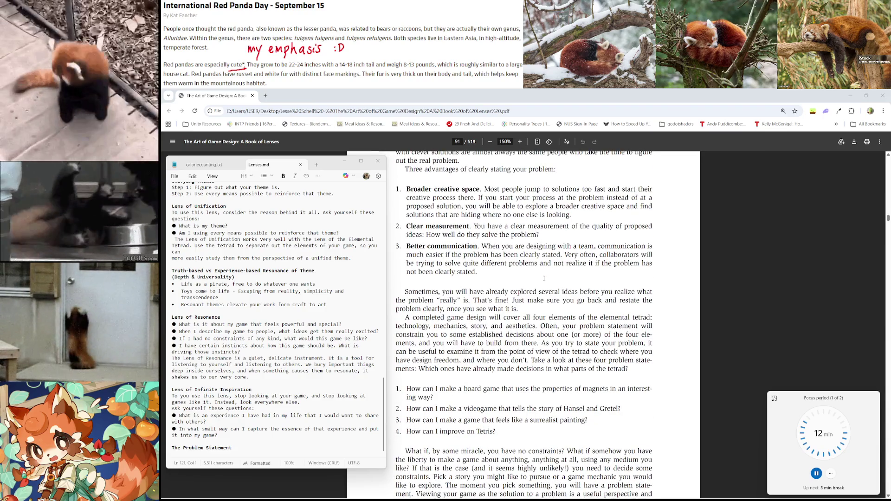
scroll(544, 279, "down", 1)
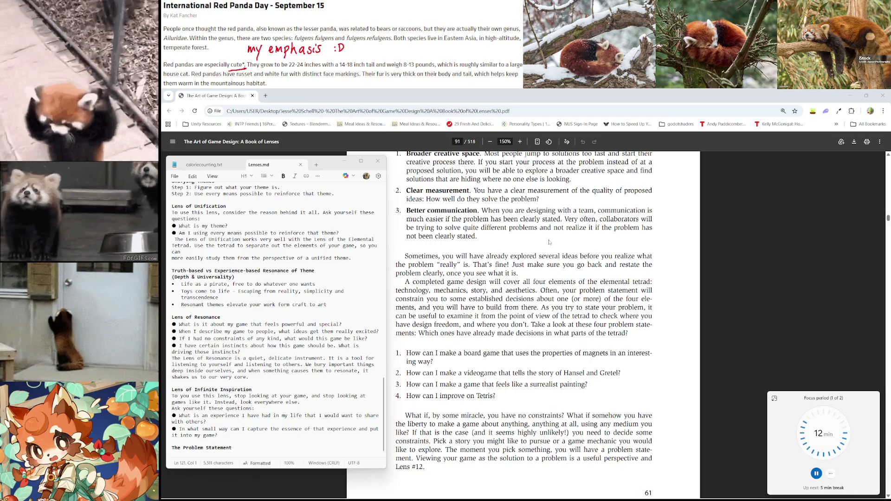
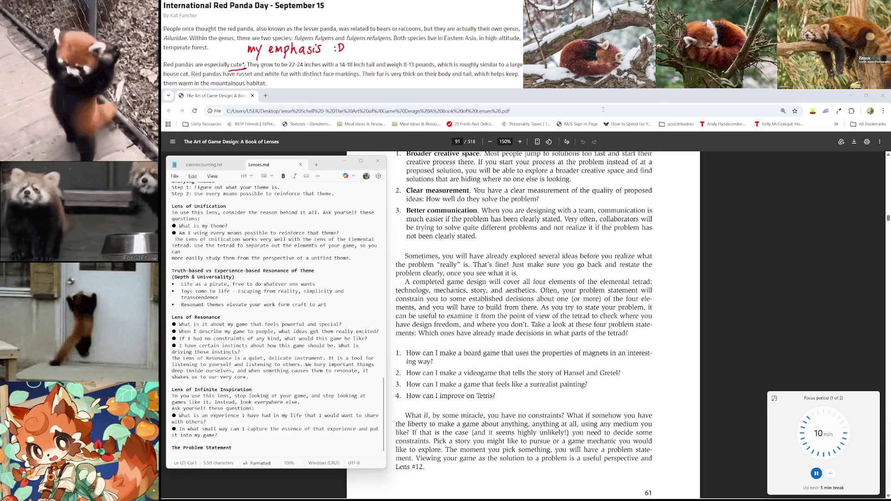
Step: Bring the book in front at page 91's example problem statements, marking and clearing phrases while reading
scroll(470, 213, "down", 2)
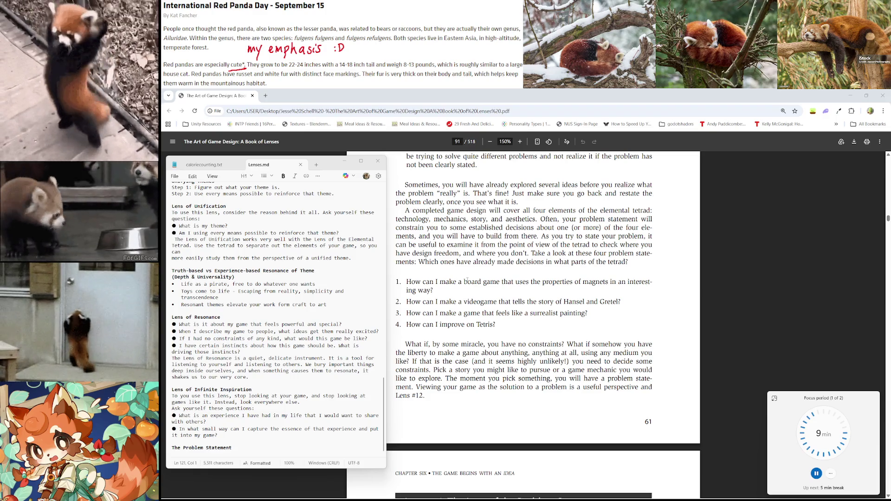
mouse_move(464, 281)
left_mouse_down()
mouse_move(609, 282)
mouse_move(541, 282)
mouse_move(587, 302)
mouse_move(620, 302)
mouse_move(530, 314)
left_mouse_up()
left_click(609, 281)
left_click(585, 306)
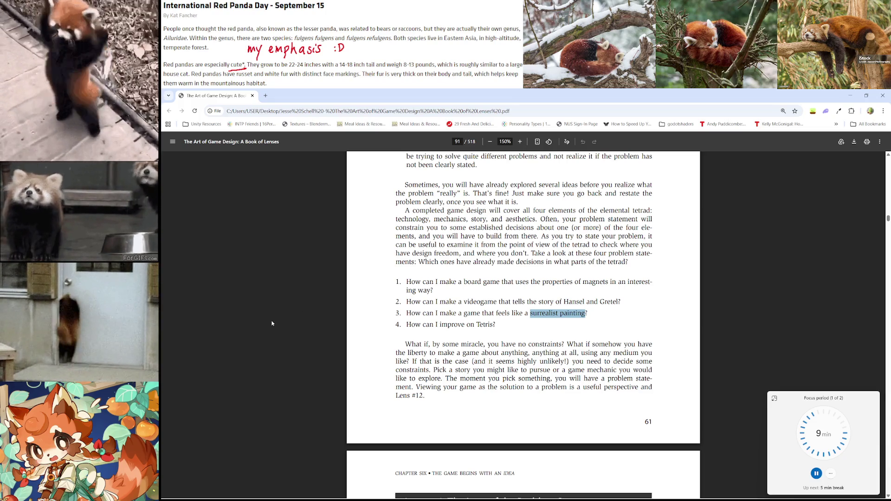
Step: Read the problem-statement examples, marking questions 3 and 4, 'Tetris', 'the liberty to make a game' and 'medium'
scroll(273, 324, "down", 2)
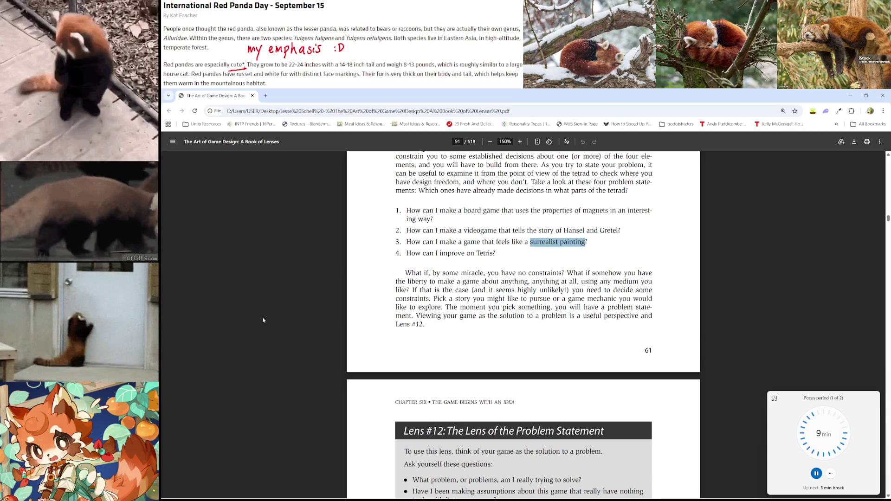
left_click_drag(467, 248, 486, 253)
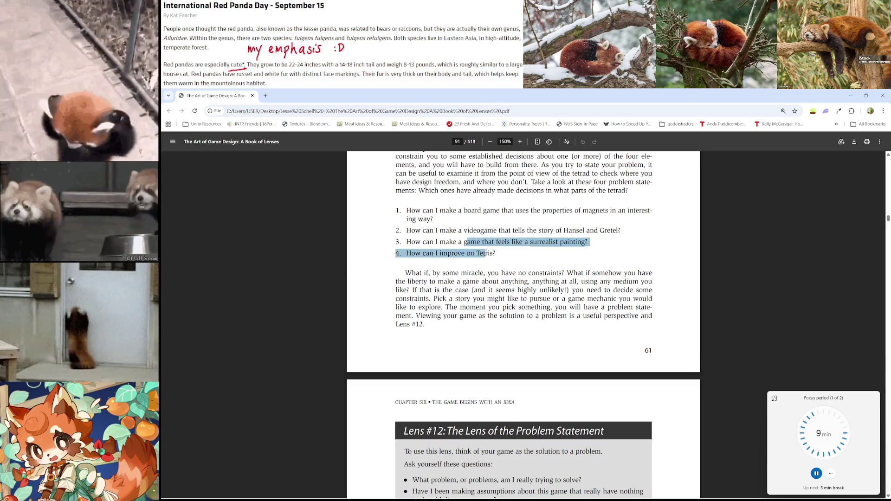
double_click(485, 253)
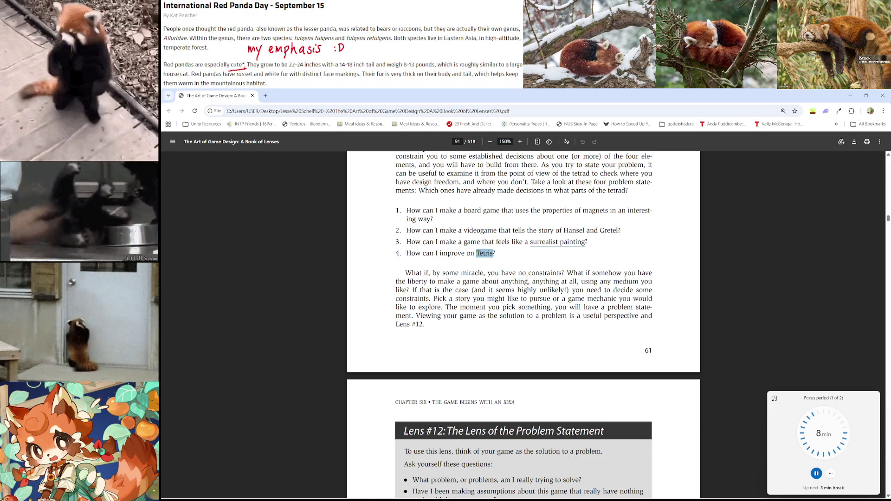
left_click_drag(395, 282, 471, 282)
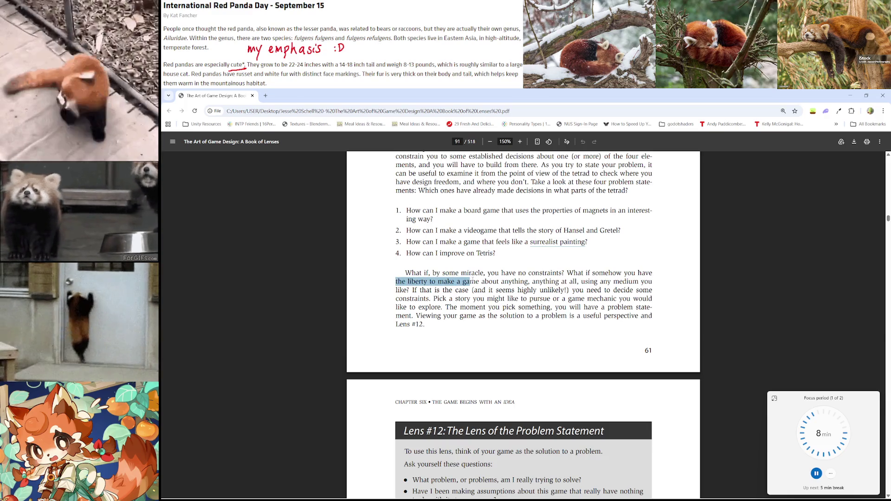
double_click(470, 282)
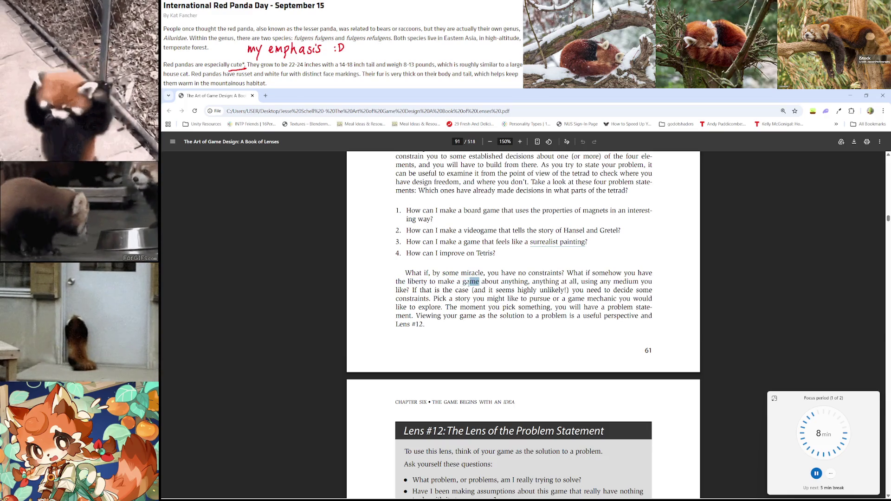
double_click(506, 282)
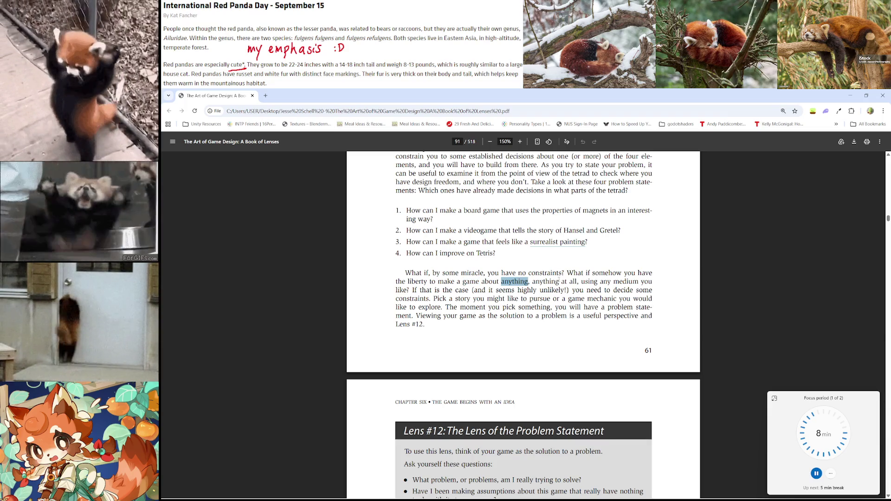
double_click(615, 282)
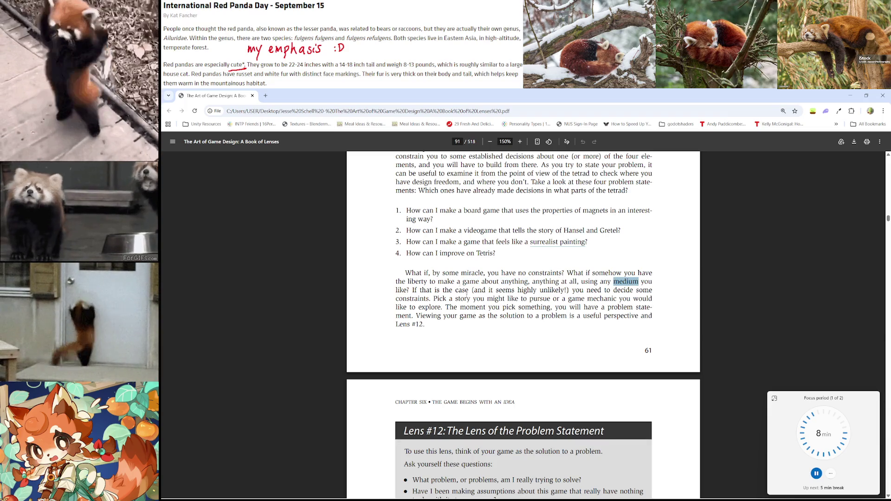
Step: Read on to page 92's Lens #12 box, then return to the Lenses.md notes
scroll(477, 278, "down", 1)
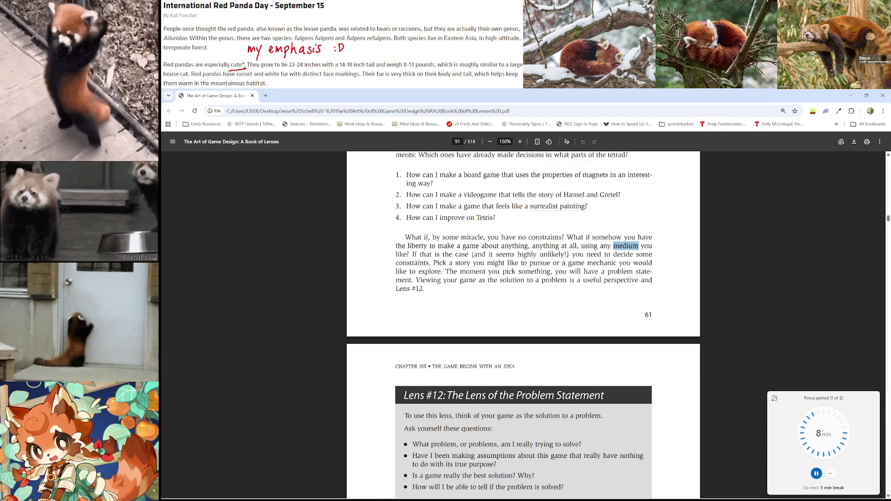
double_click(523, 263)
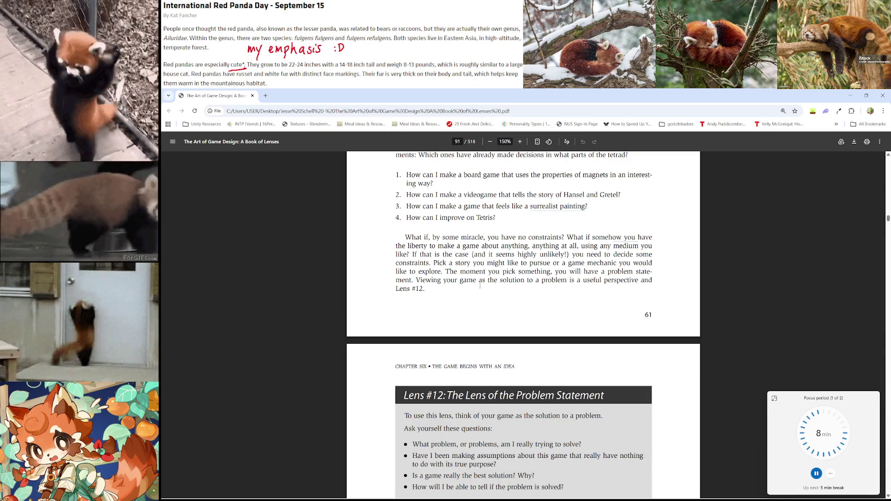
left_click_drag(592, 237, 399, 254)
left_click(443, 255)
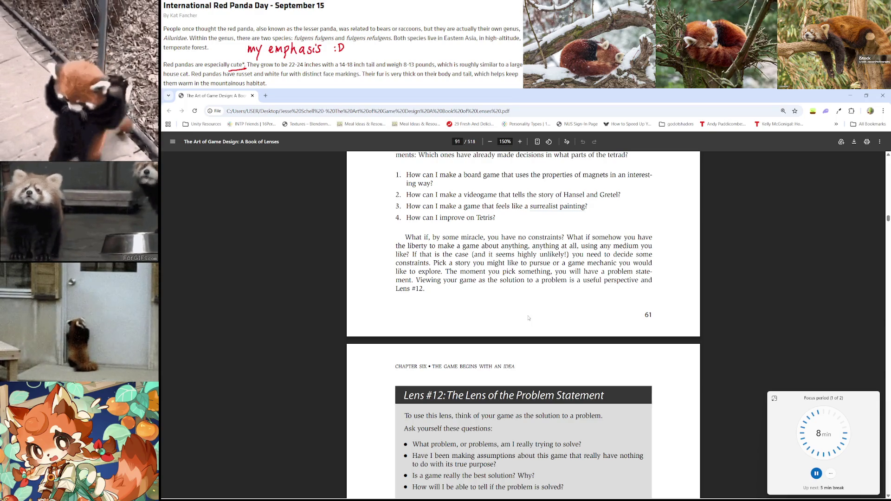
scroll(528, 319, "down", 4)
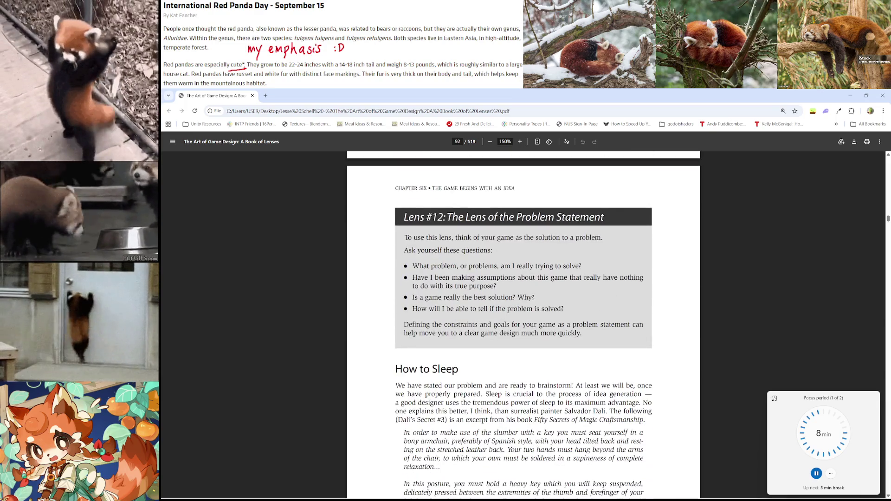
key("alt+Tab")
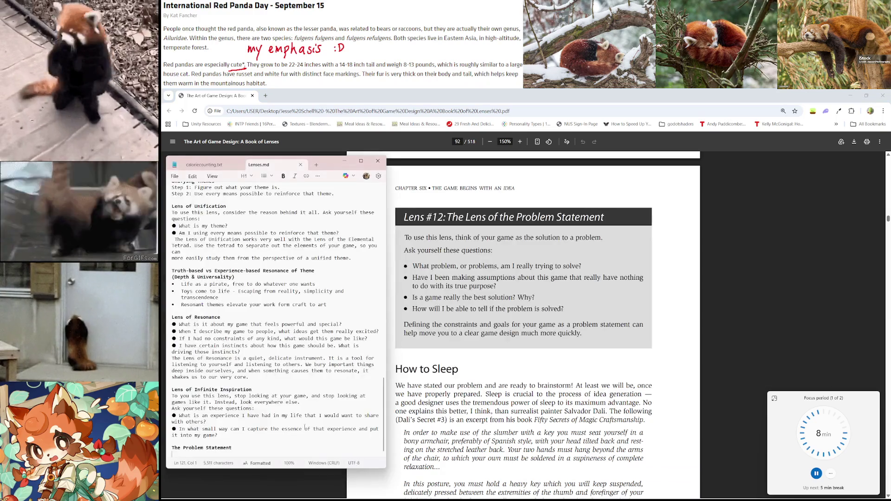
Step: Rename the heading from 'The Problem Statement' to 'Lens of Problem Statement', add a line below, and save
left_click(181, 446)
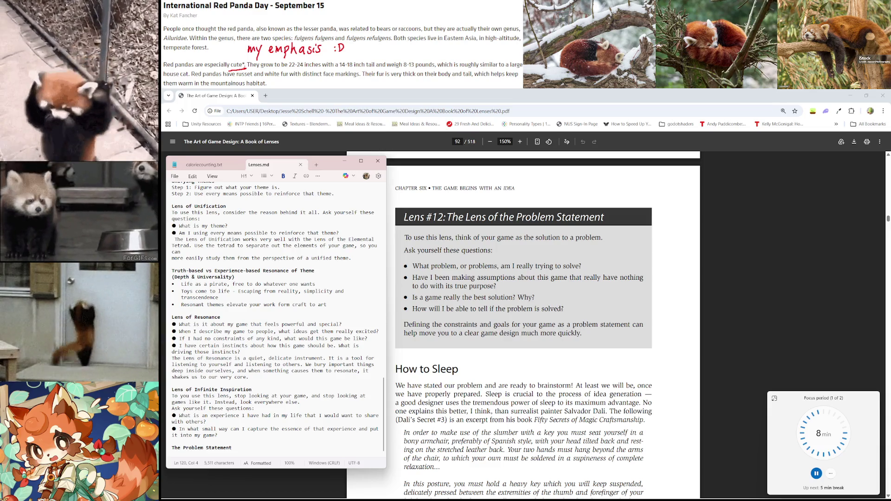
key("BackSpace")
key("BackSpace")
key("BackSpace")
type("Lens of")
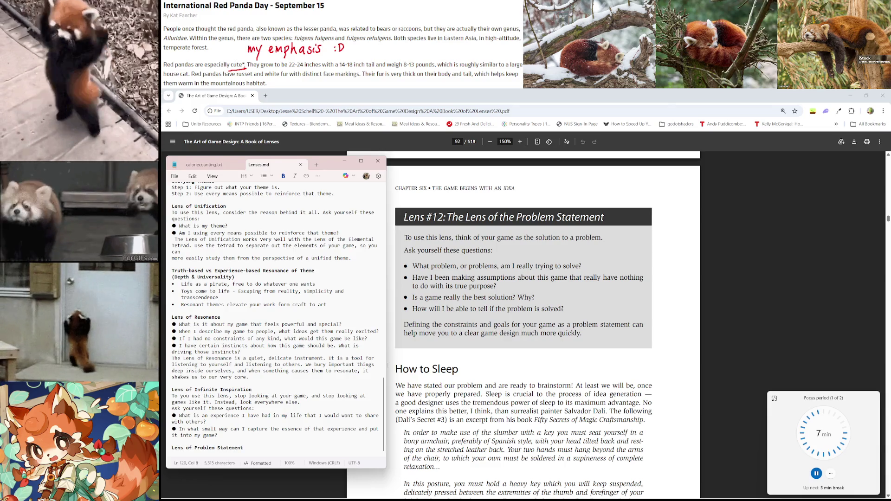
key("End")
key("Return")
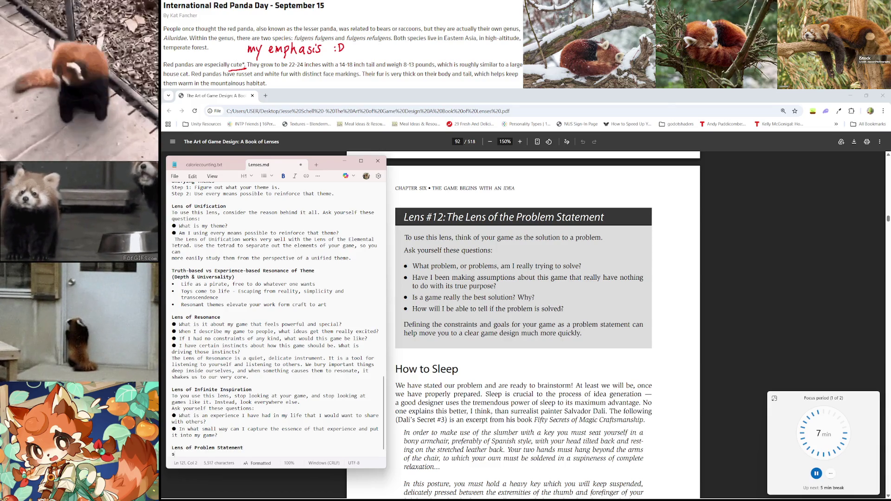
key("ctrl+s")
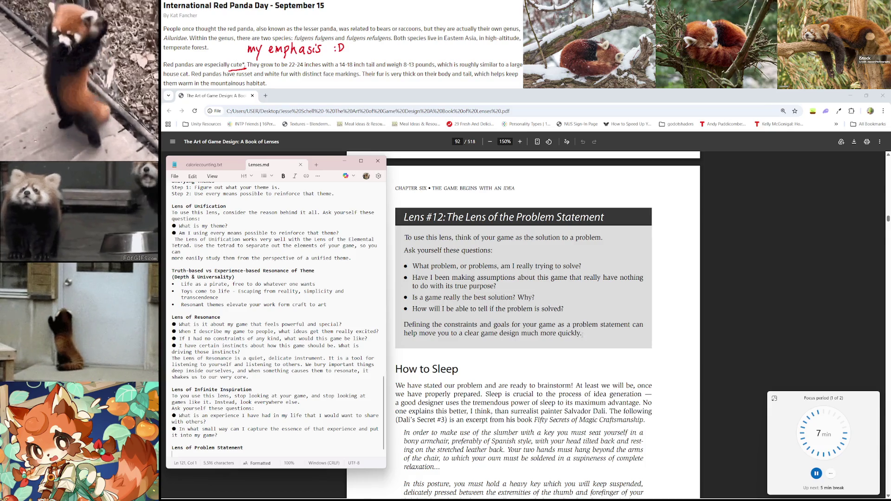
Step: Paste the Lens #12 questions from the PDF under the heading and rejoin their broken lines
left_click_drag(583, 341, 396, 266)
key("alt+Tab")
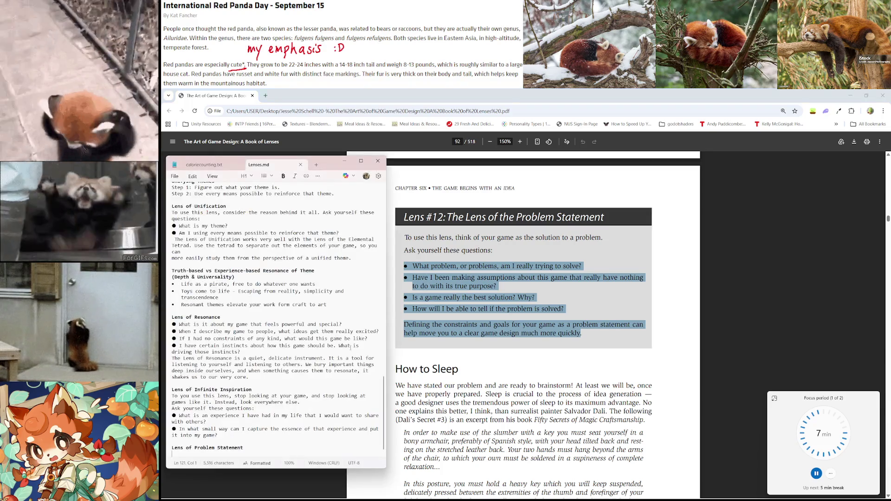
type("● What problem, or problems, am I really trying to solve? ● Have I been making assumptions about this game that really have nothing to do with its true purpose? ● Is a game really the best solution? Why? ● How will I be able to tell if the problem is solved? Defining the constraints and goals for your game as a problem statement can help move you to a clear game design much more quickly")
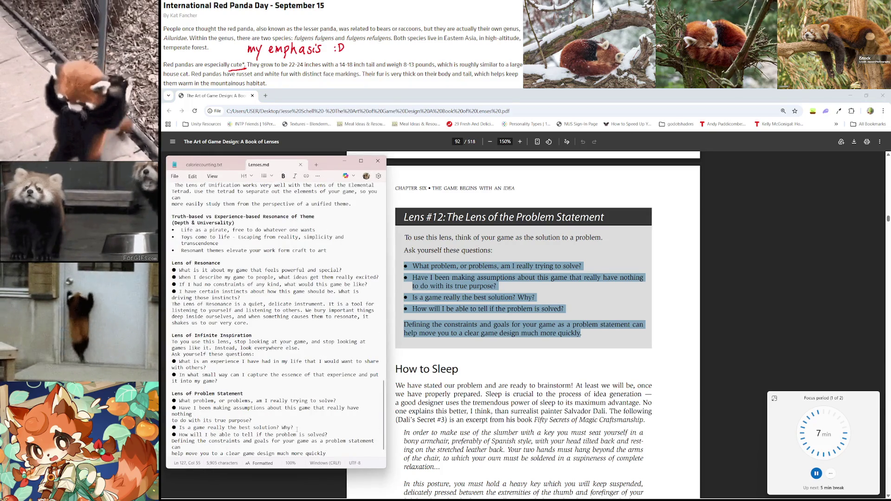
left_click(172, 421)
key("BackSpace")
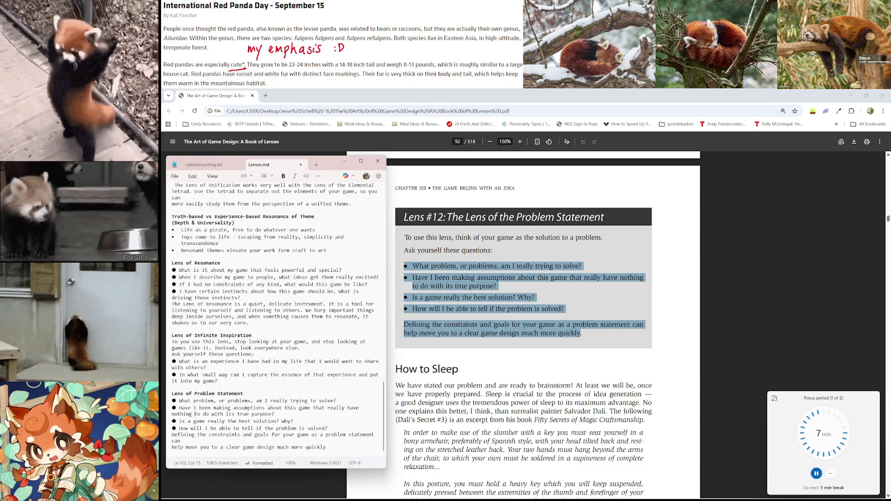
key("Delete")
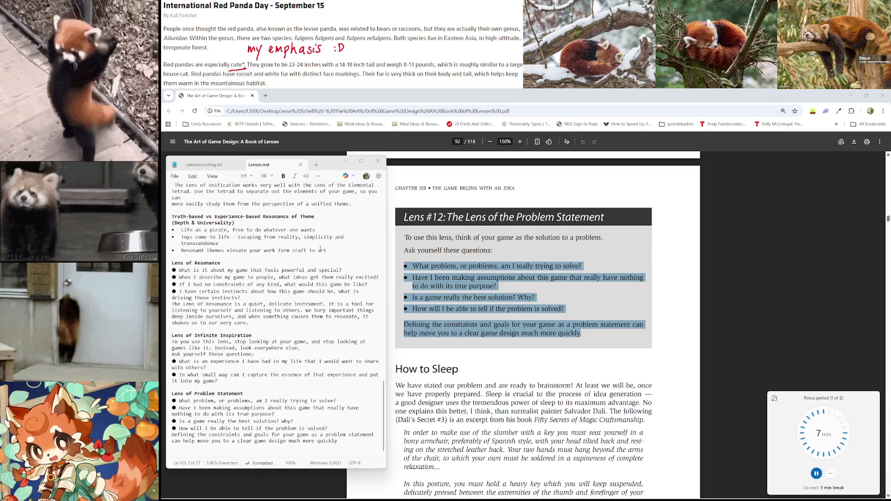
Step: Scroll past the 'How to Sleep' passage to page 93's 'Your Silent Partner' heading
scroll(607, 263, "down", 3)
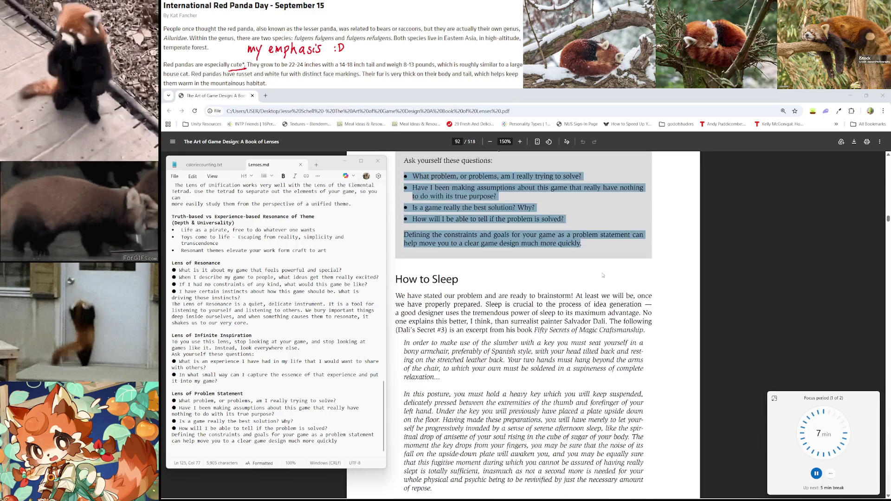
scroll(603, 275, "down", 1)
scroll(604, 272, "down", 1)
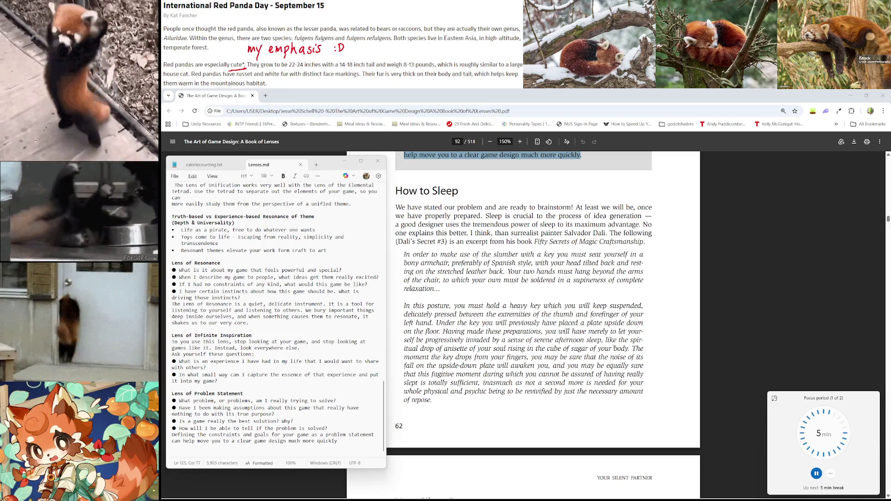
scroll(614, 349, "down", 5)
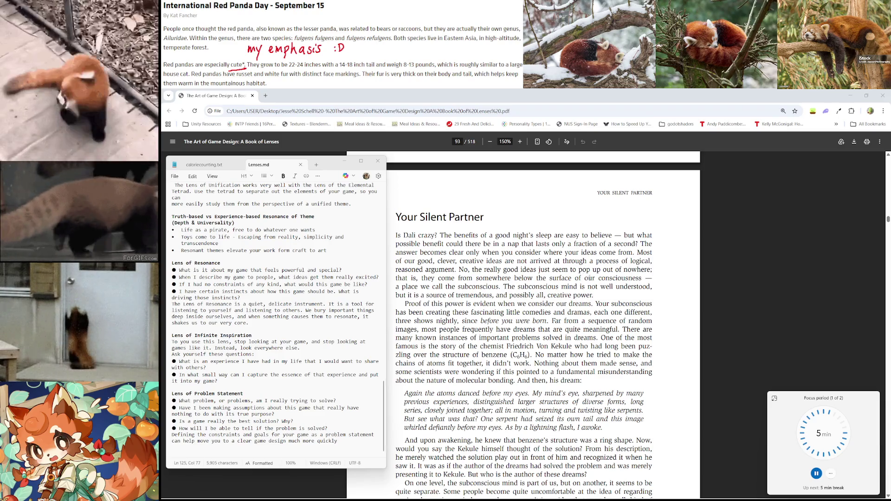
Step: Read through the Your Silent Partner text, then show the Camel Blue cigarette pack image tab
scroll(463, 285, "down", 1)
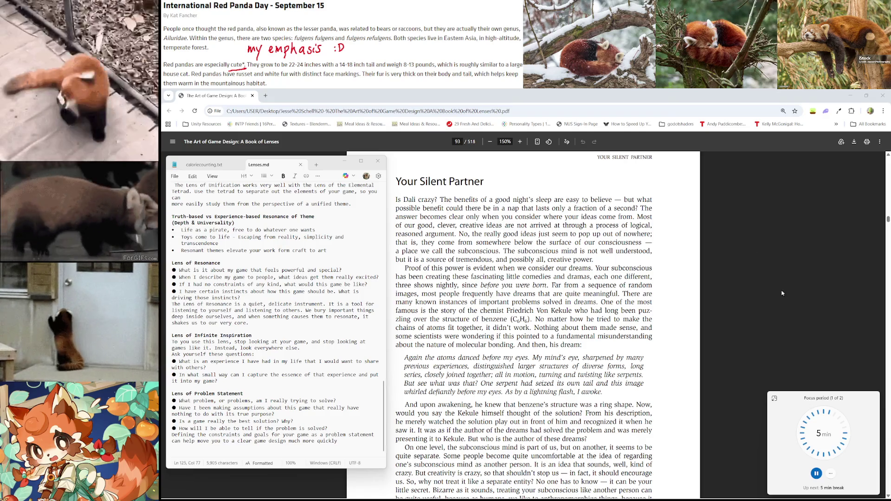
scroll(659, 274, "down", 1)
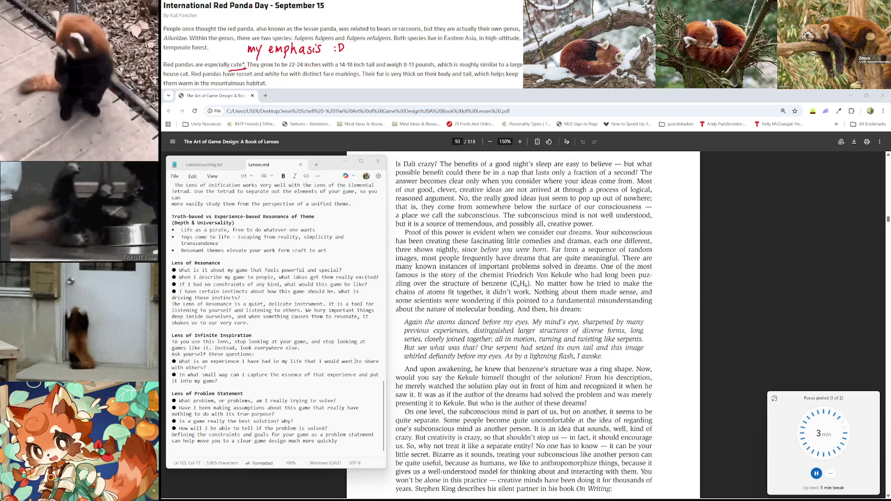
scroll(510, 279, "down", 1)
left_click(511, 279)
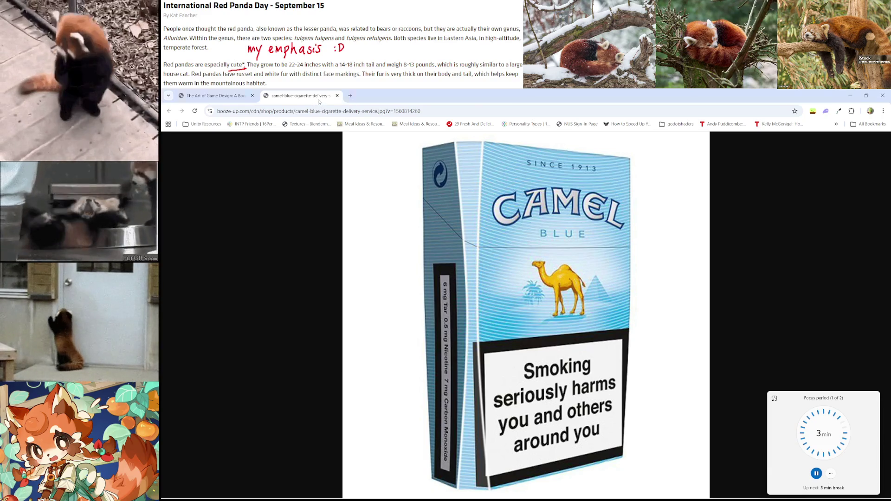
Step: Close the camel-blue-cigarette tab to get back to the book at page 93's Kekule passage
middle_click(319, 102)
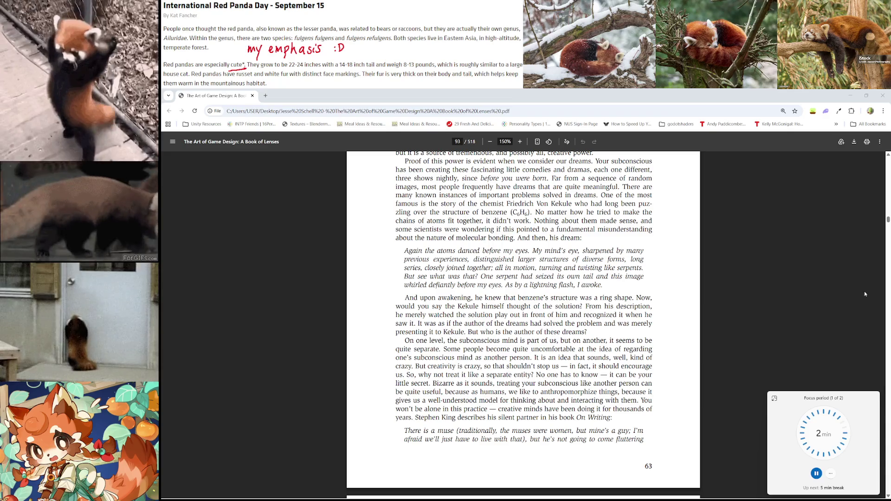
Step: Scroll to page 94, past Stephen King's muse quote, to where the 'Can't talk' trait list begins
scroll(624, 291, "down", 3)
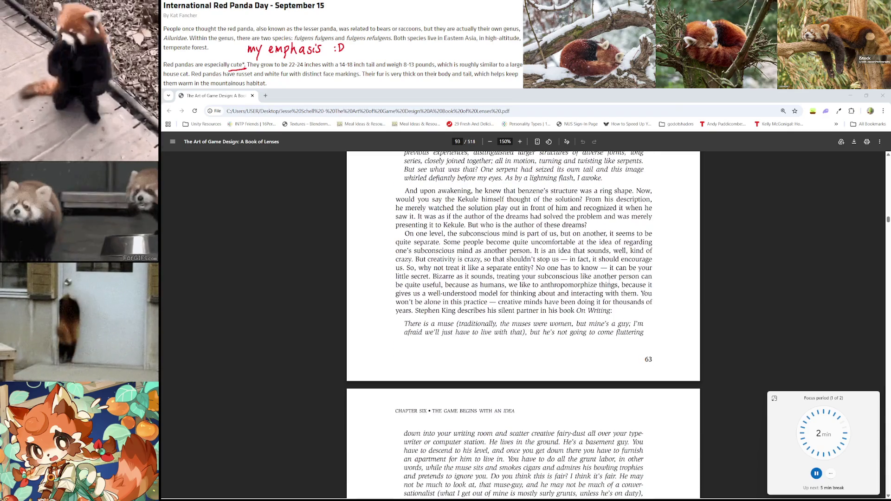
scroll(610, 282, "down", 1)
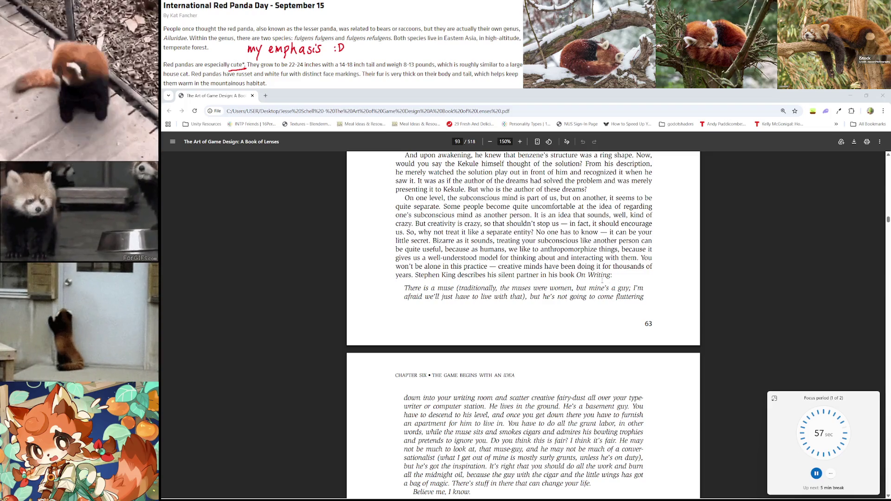
scroll(602, 281, "down", 2)
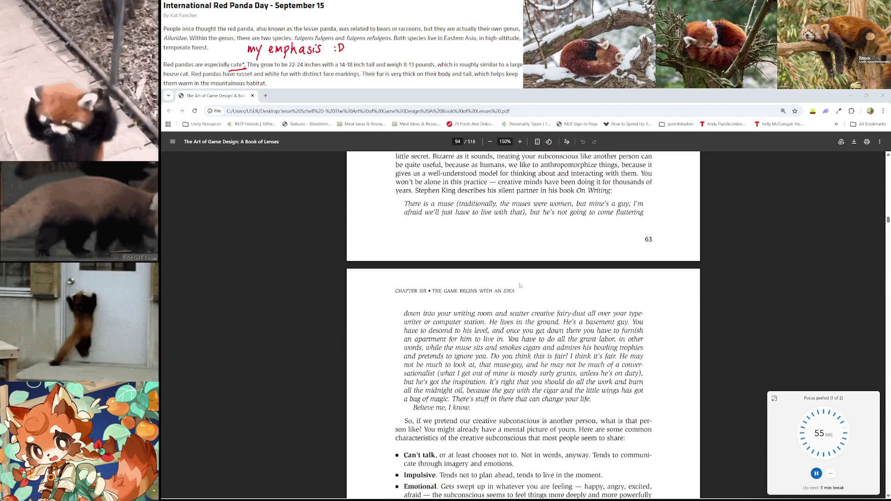
Step: Scroll page 94 to show all five traits from 'Can't talk' to 'Irrational' plus the Harpo Marx paragraph
scroll(520, 285, "down", 1)
scroll(583, 297, "down", 1)
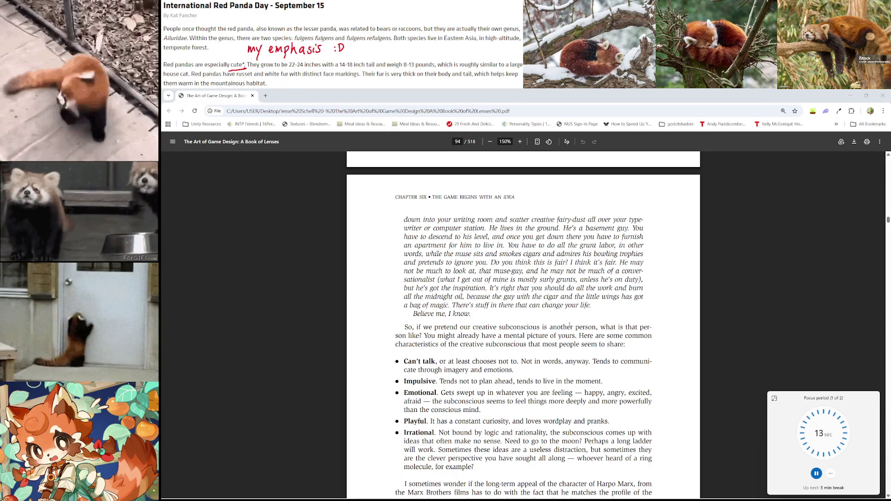
scroll(576, 278, "down", 1)
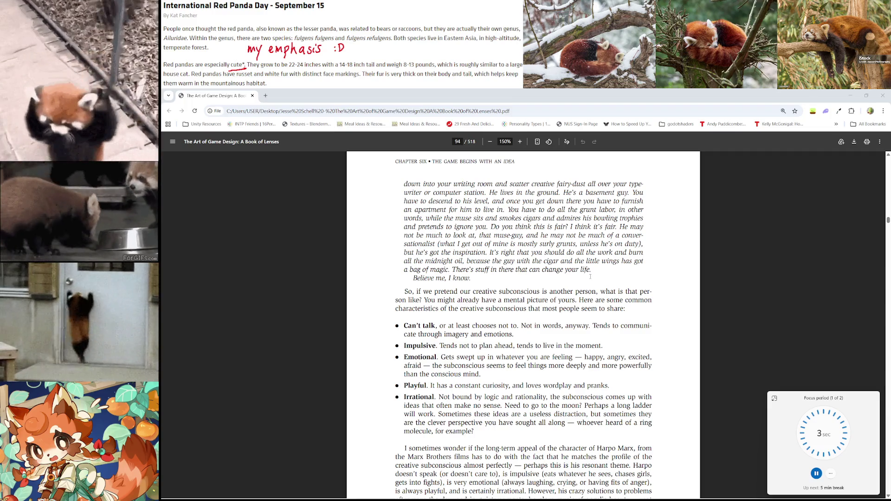
scroll(590, 277, "down", 2)
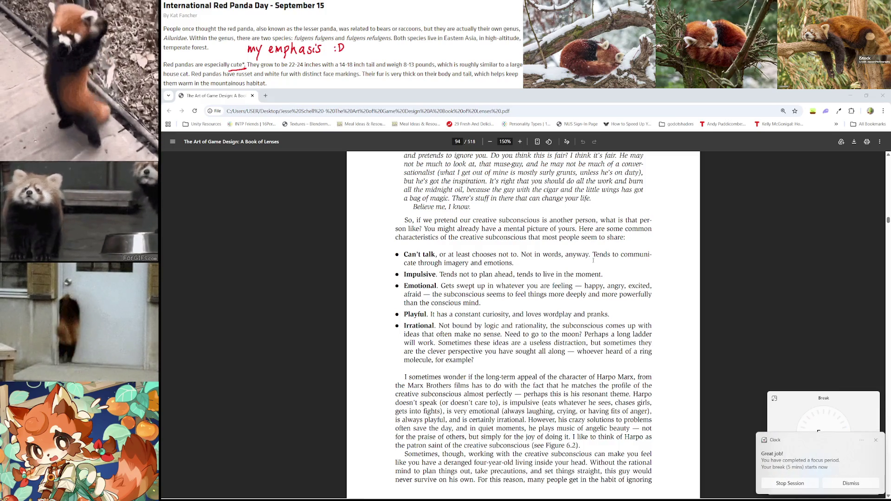
Step: Dismiss the finished focus-period notice, enlarge the 5-minute break timer, and bring Spotify forward
left_click(845, 484)
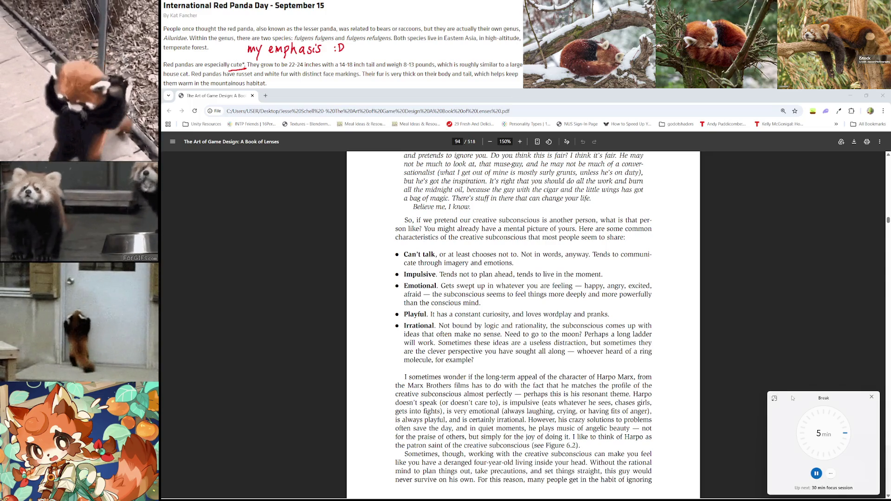
left_click_drag(765, 392, 712, 342)
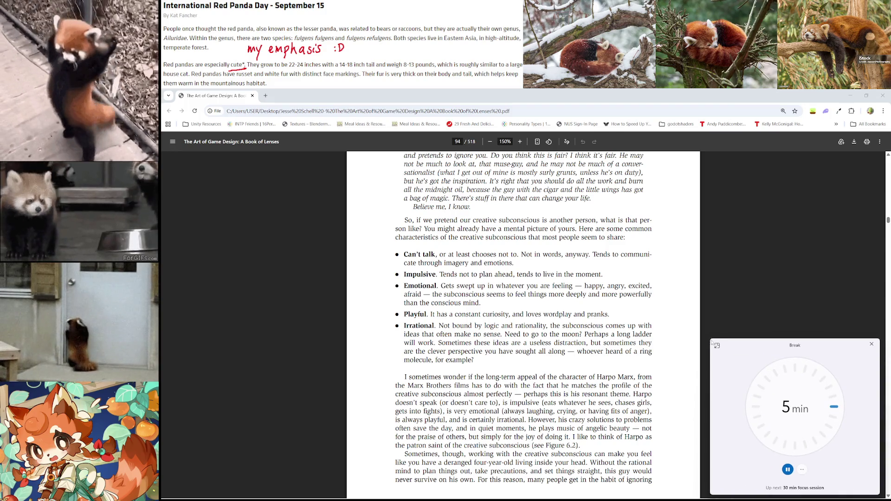
mouse_move(679, 496)
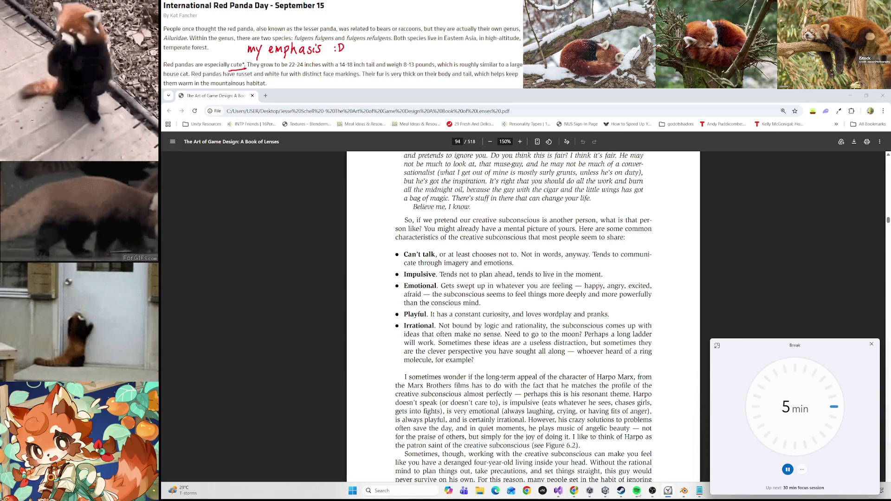
left_click(637, 491)
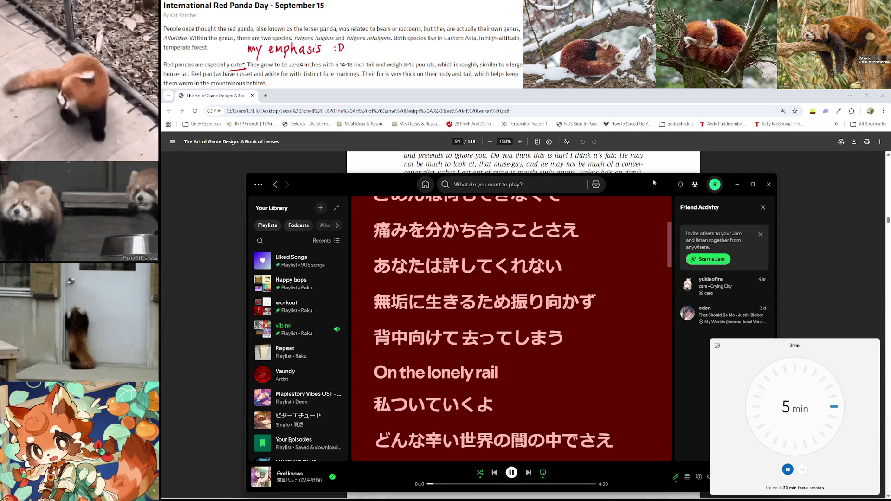
Step: Move Spotify's lyrics window up and left, then later shrink the 30-minute focus timer window
mouse_move(654, 182)
left_mouse_down()
mouse_move(570, 144)
mouse_move(599, 156)
left_mouse_up()
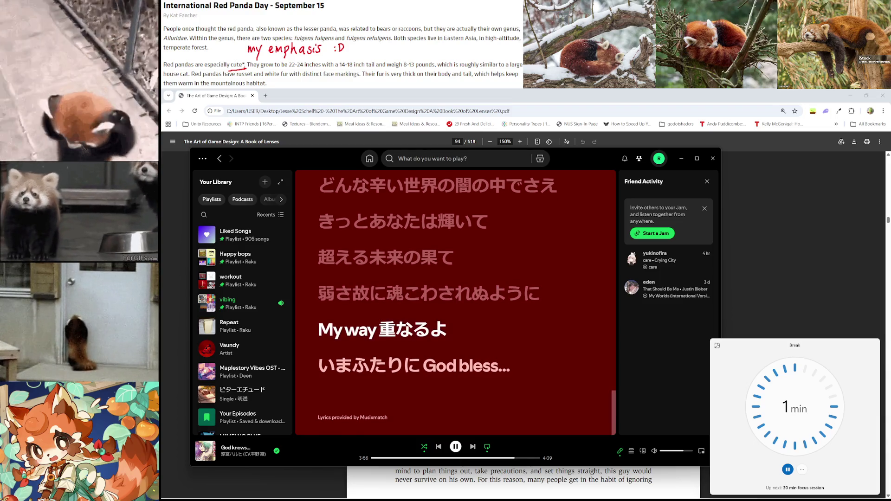
key("super+space")
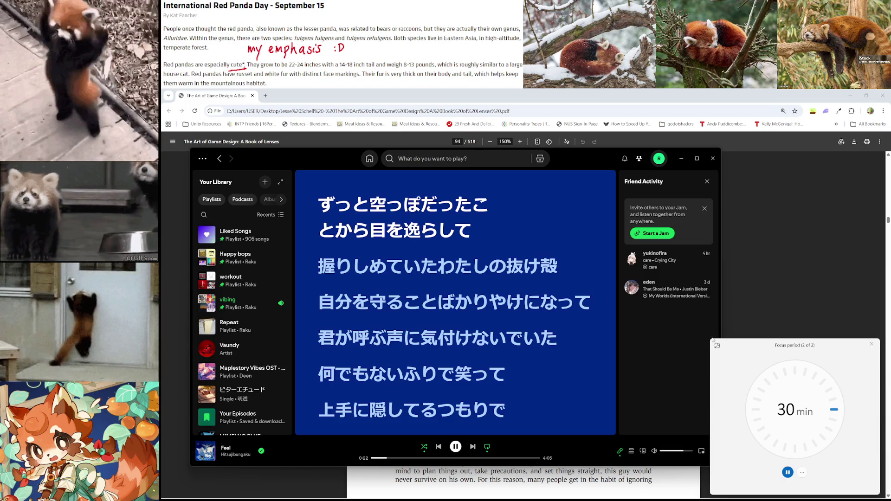
mouse_move(708, 339)
left_mouse_down()
mouse_move(783, 406)
mouse_move(763, 409)
left_mouse_up()
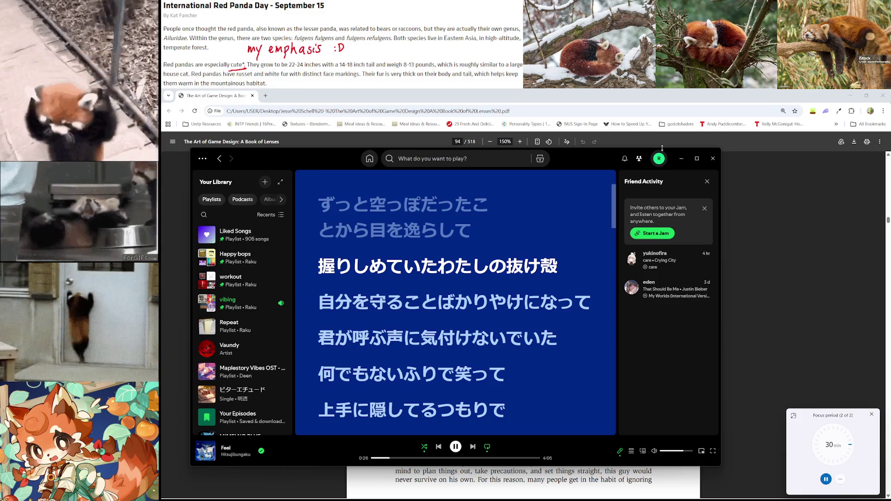
Step: Minimise the music player and bring page 94's list of creative subconscious traits back into view
left_click(681, 158)
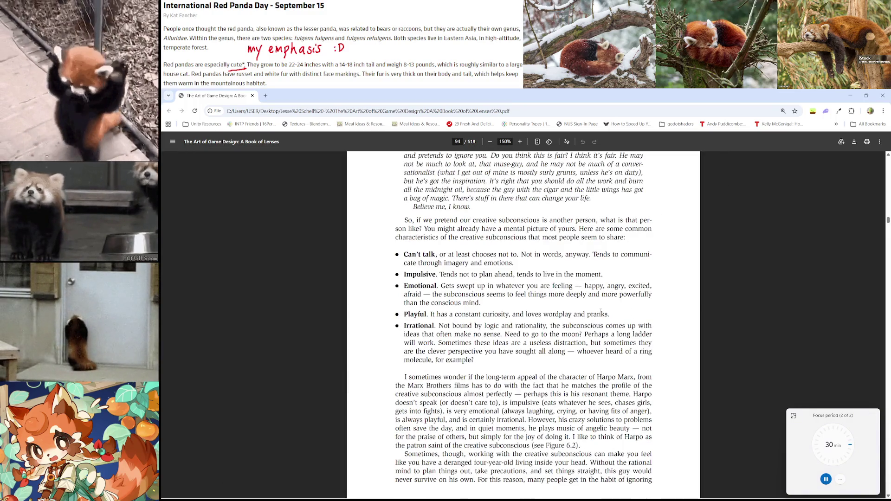
scroll(602, 314, "up", 1)
scroll(602, 315, "down", 2)
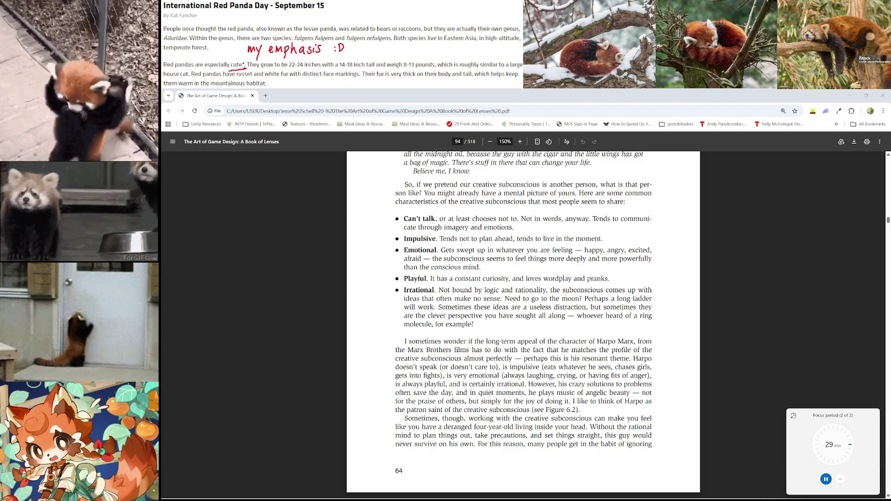
Step: In Lenses.md, add a new line after the Lens of Problem Statement notes and begin typing 'Subconscious as'
mouse_move(589, 500)
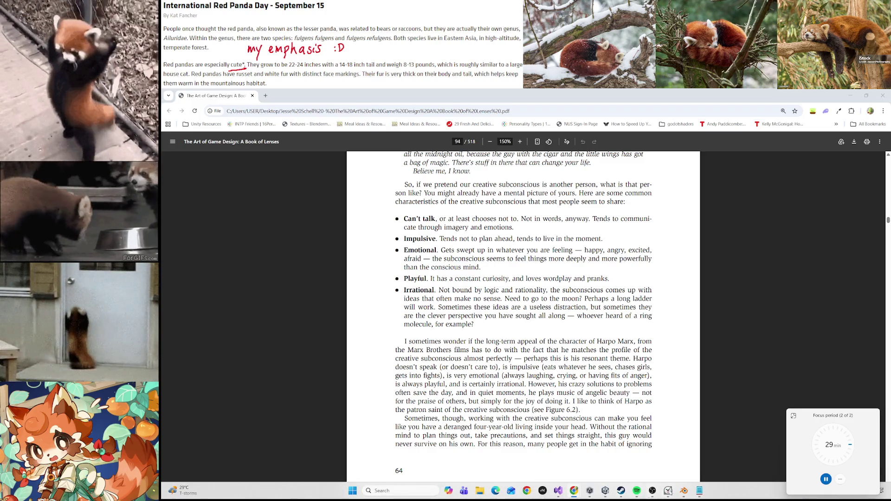
left_click(703, 493)
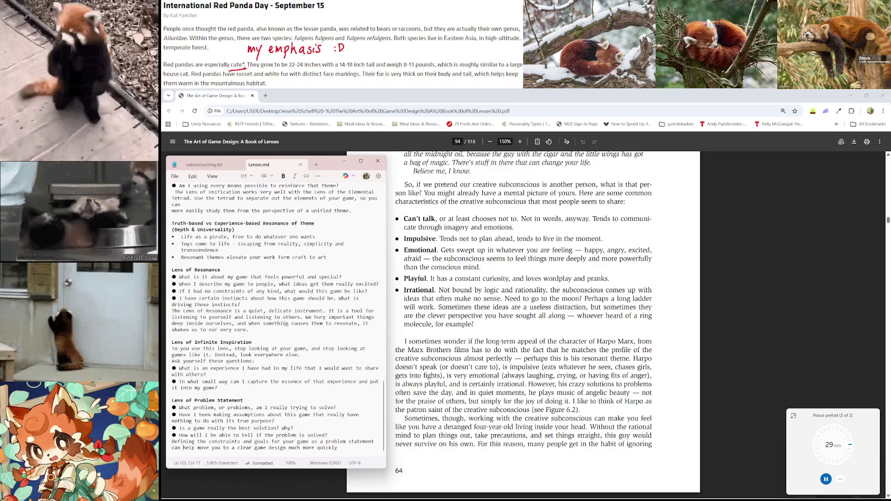
left_click(333, 423)
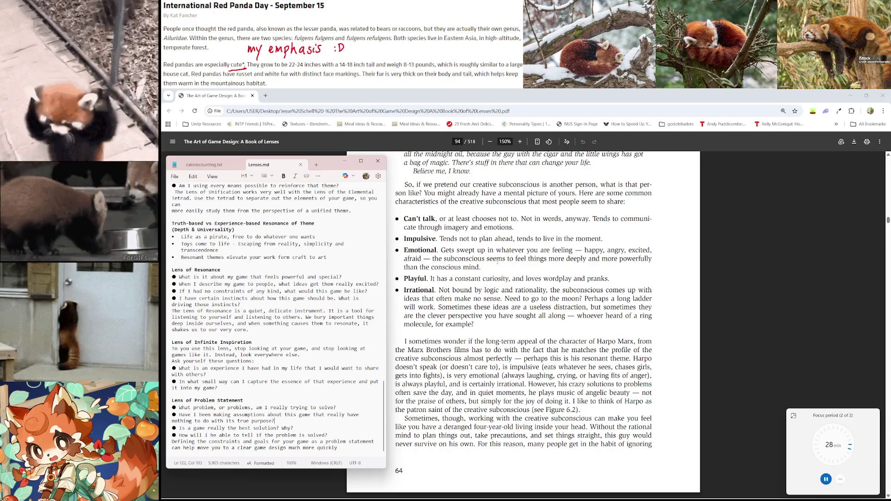
scroll(497, 263, "down", 1)
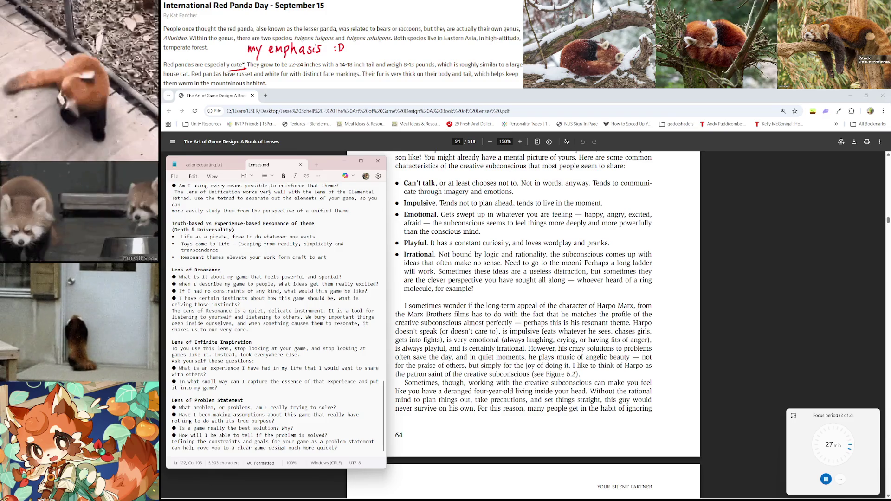
scroll(506, 201, "up", 3)
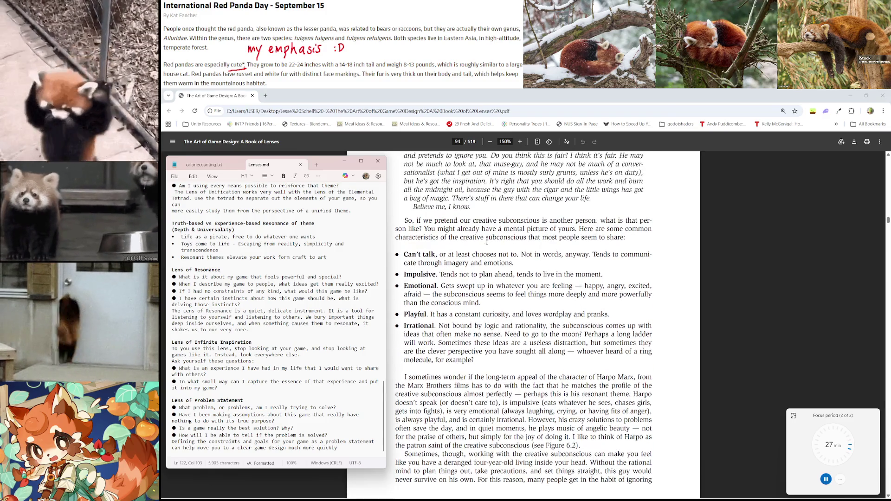
left_click(342, 448)
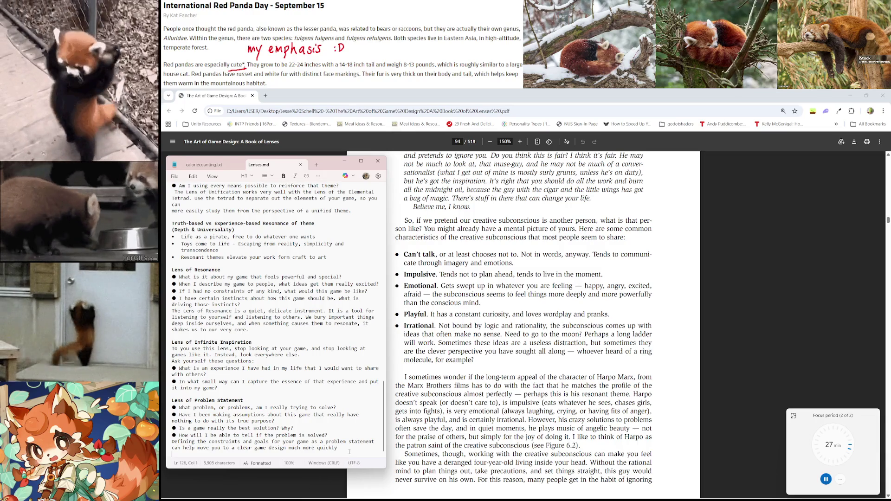
key("Return")
key("Return")
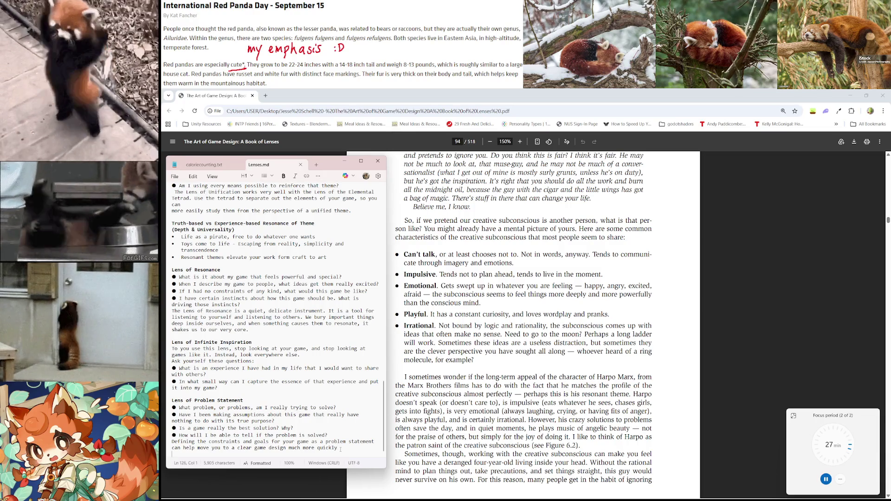
type("s")
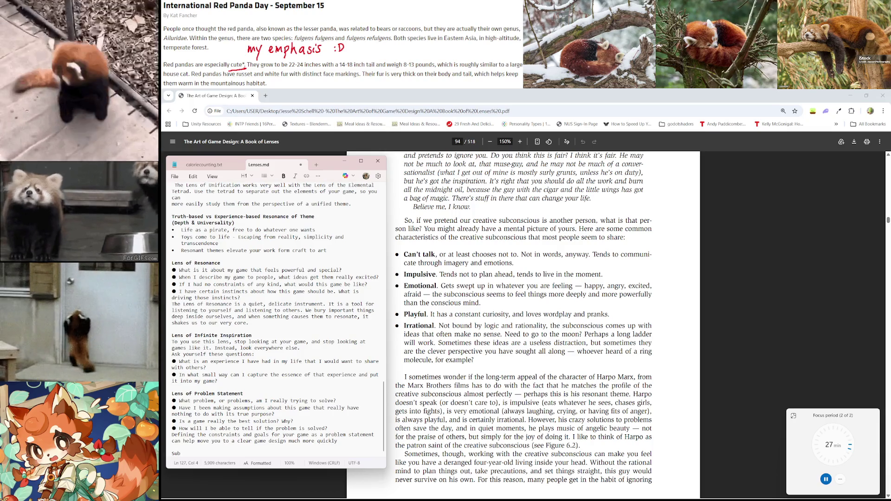
type("conscious as")
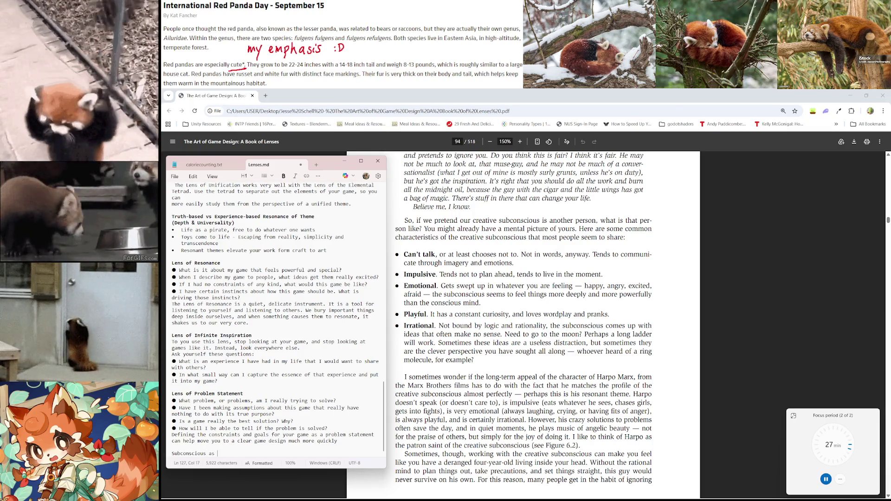
type("挫折")
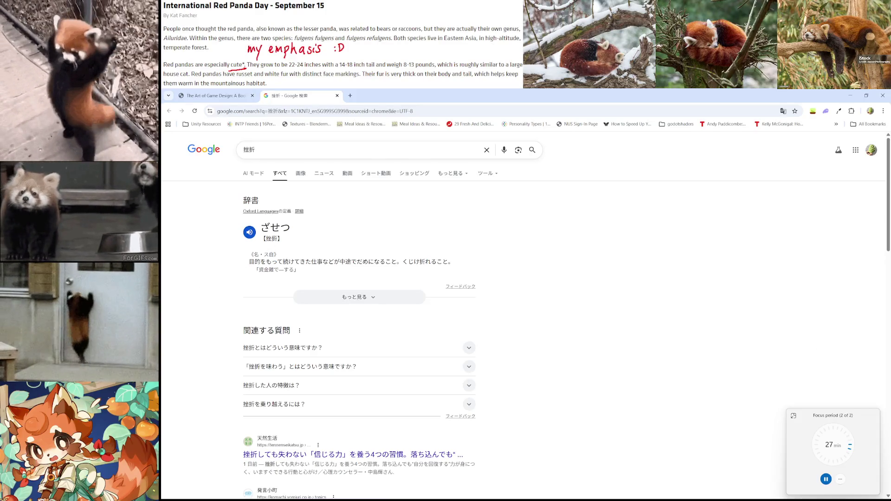
Step: Look over the 挫折 dictionary definition, then close its search results tab to return to the PDF
left_click_drag(260, 263, 297, 262)
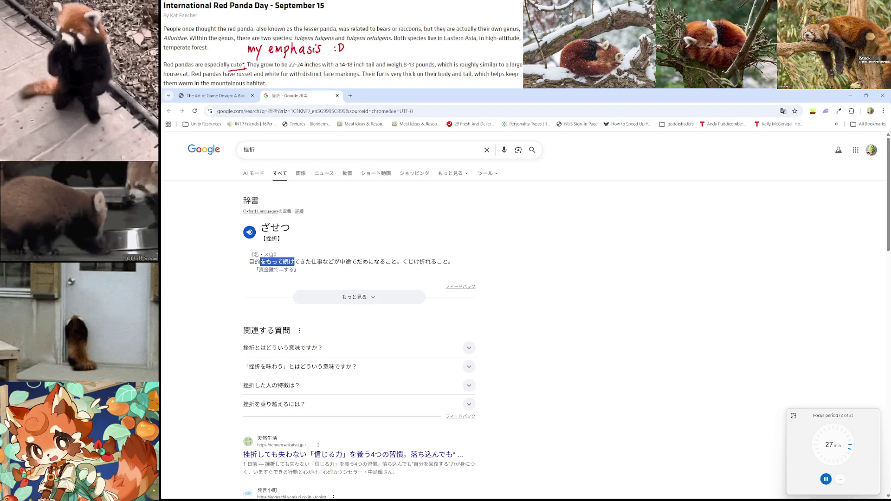
left_click(298, 262)
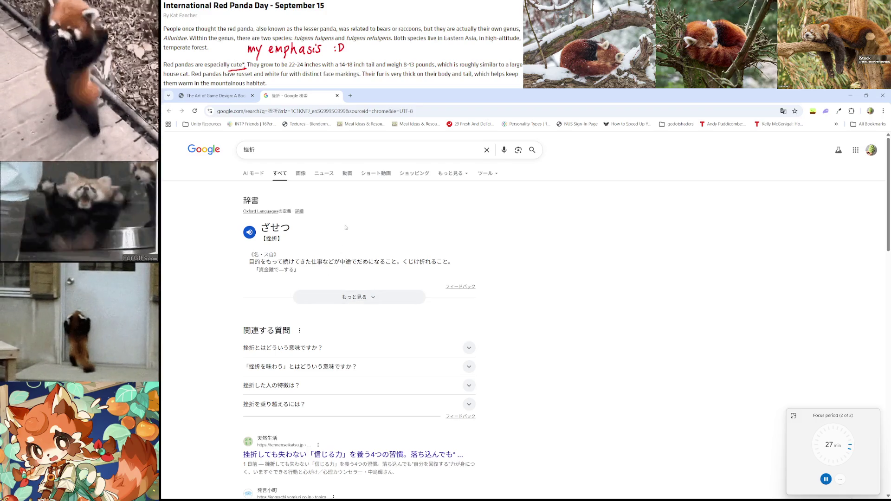
scroll(351, 232, "down", 5)
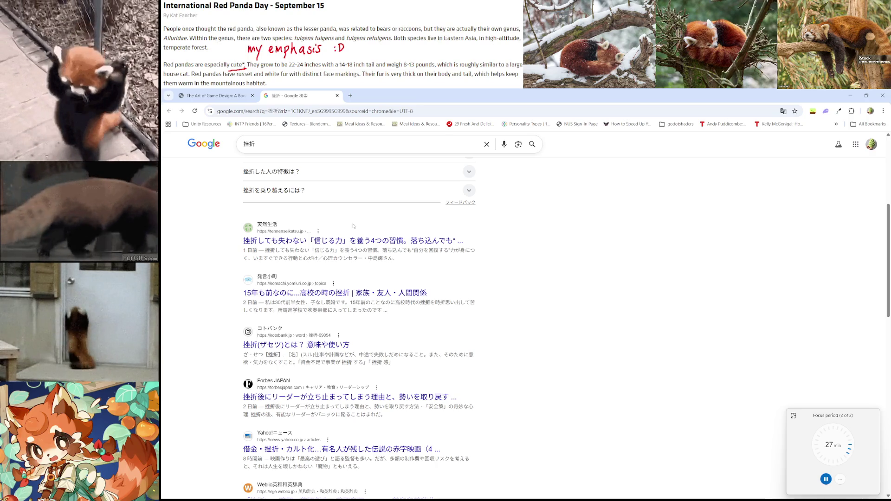
scroll(353, 226, "up", 5)
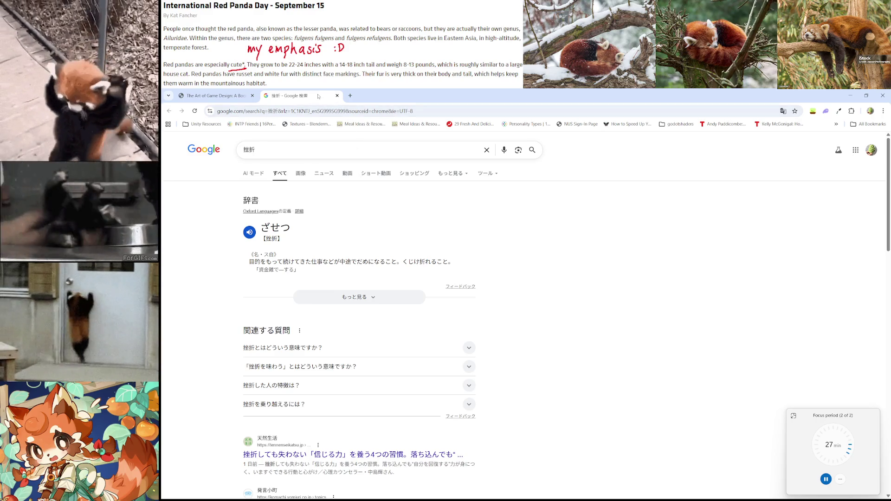
left_click(337, 95)
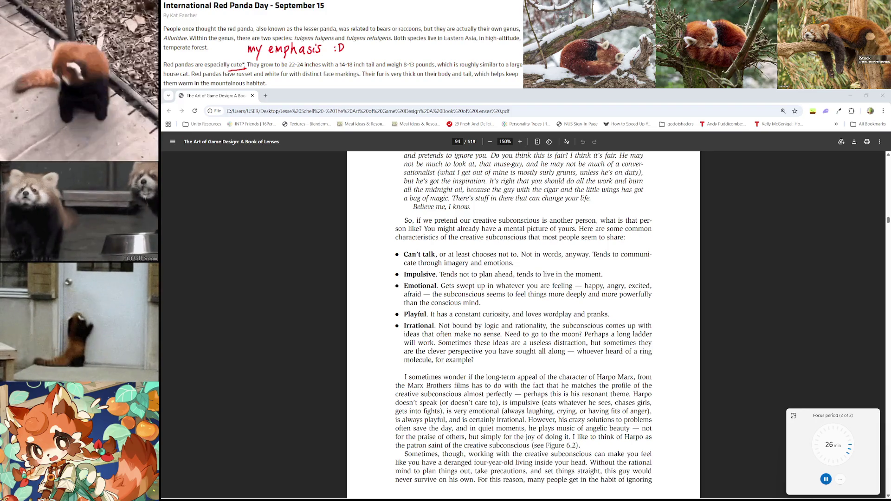
Step: Switch the keyboard input language with Win+Space and scroll down to page 95's Figure 6.2
key("super+space")
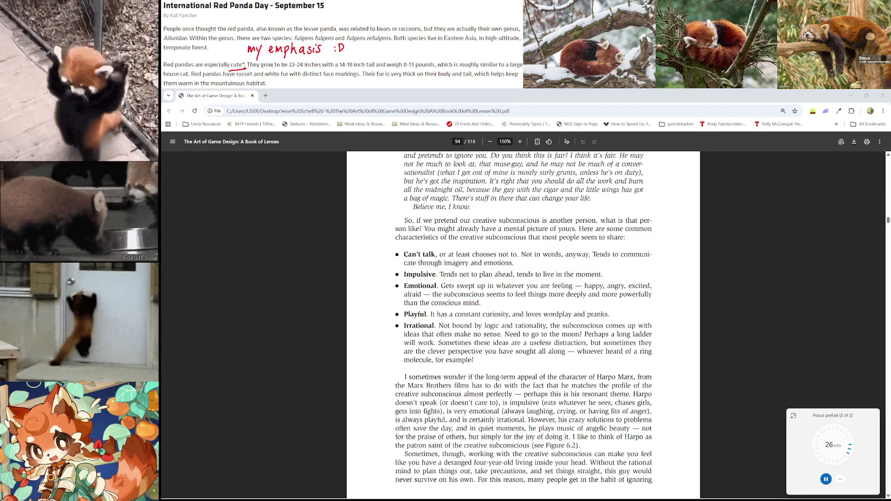
scroll(671, 333, "down", 3)
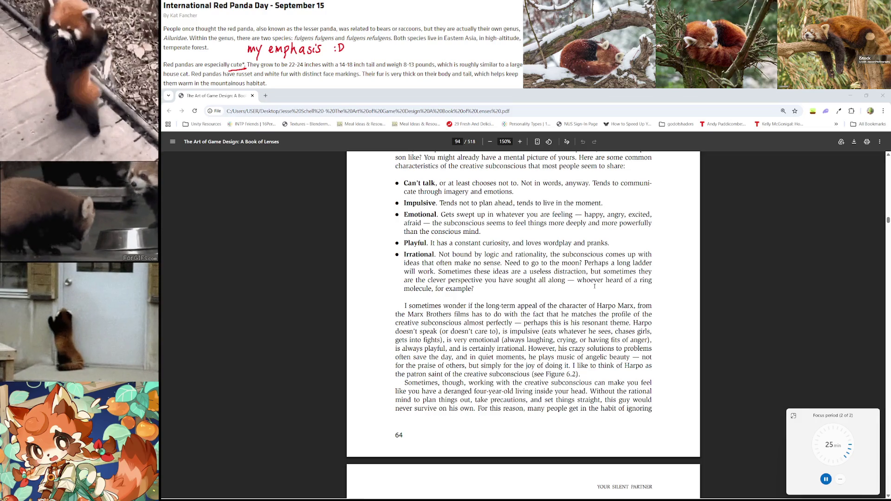
scroll(205, 368, "down", 3)
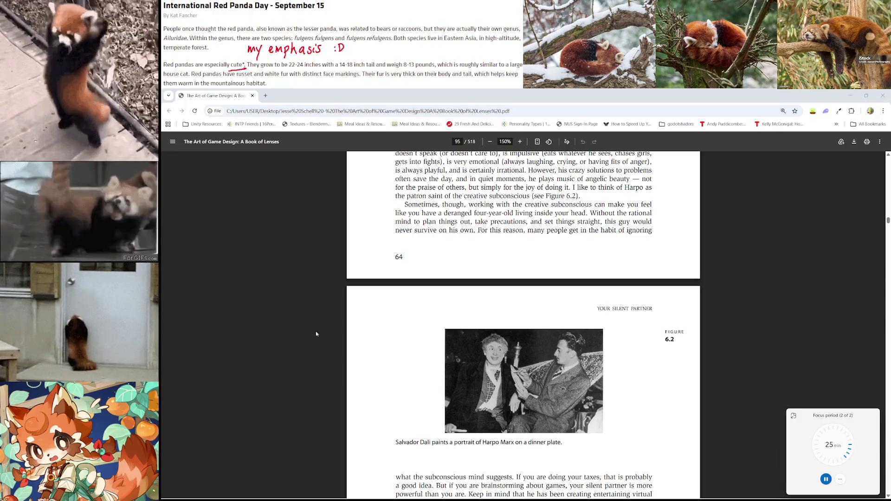
scroll(436, 308, "up", 1)
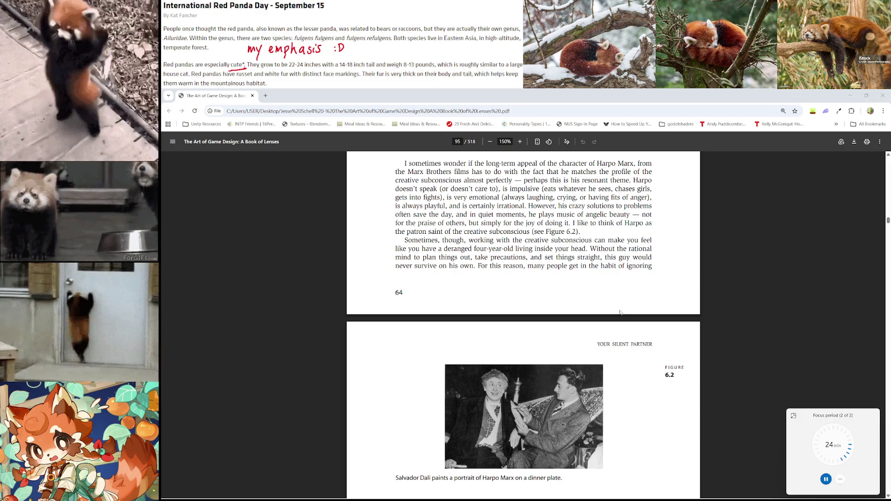
scroll(643, 268, "down", 1)
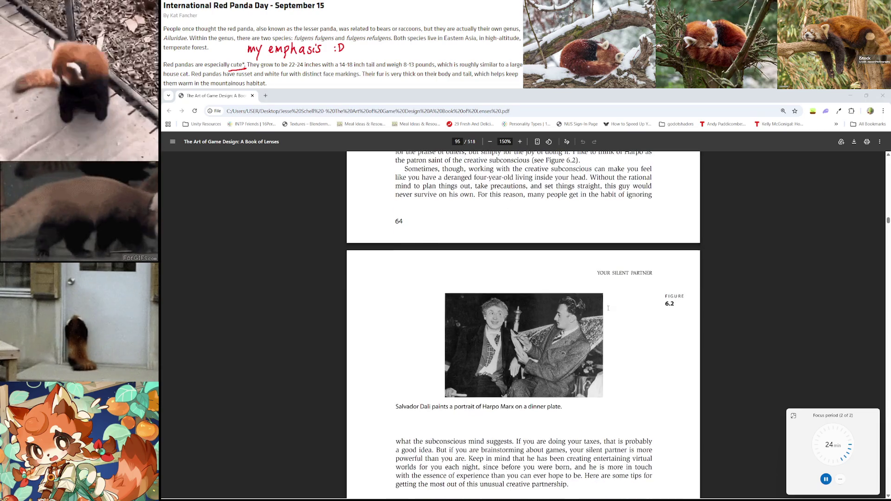
scroll(528, 234, "up", 1)
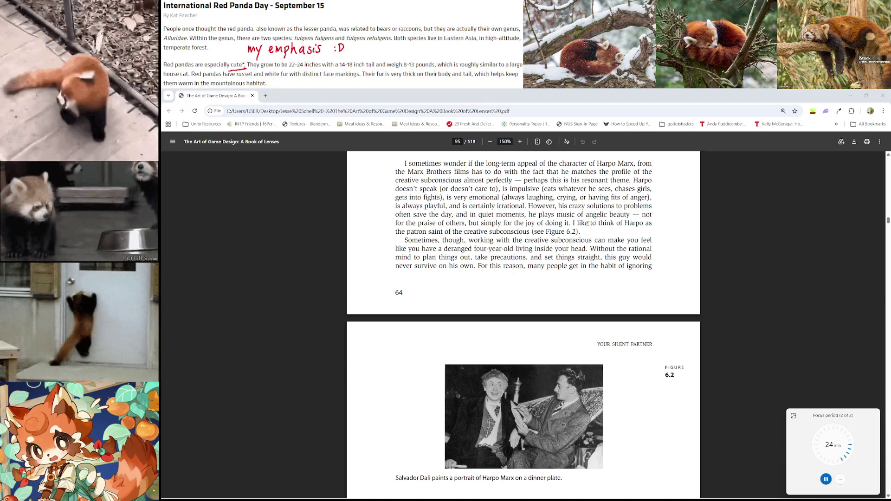
scroll(574, 229, "down", 1)
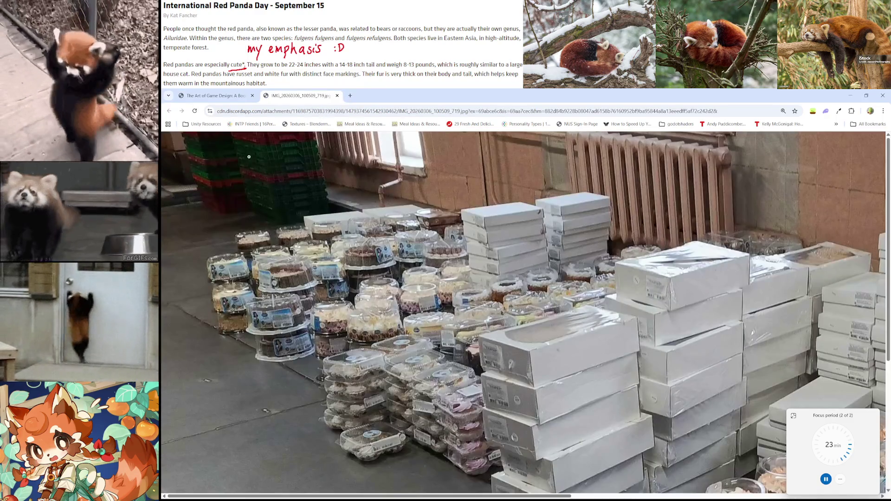
Step: Close the IMG_20260306 cake-boxes photo tab, leaving the PDF at Figure 6.2
scroll(523, 198, "down", 5)
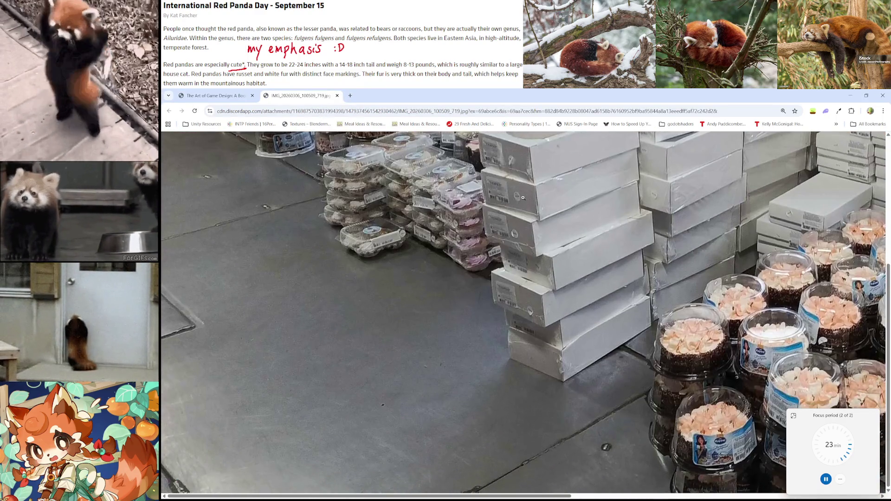
scroll(523, 198, "up", 5)
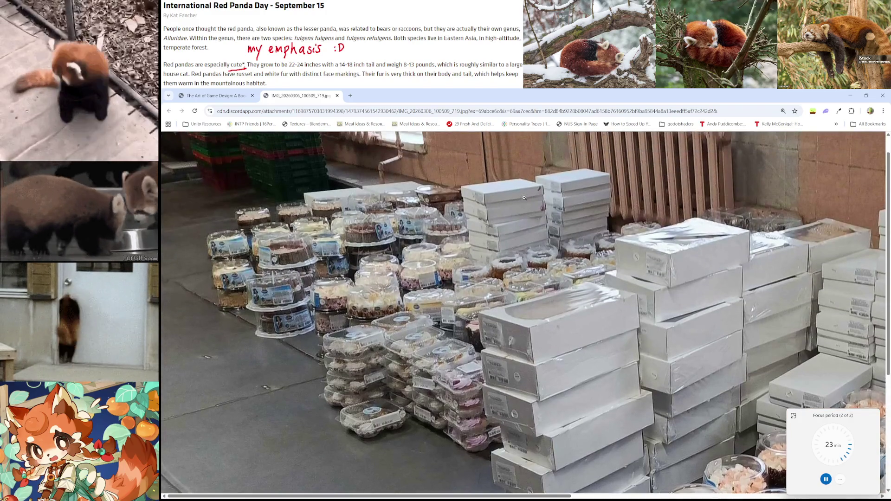
scroll(520, 195, "up", 1)
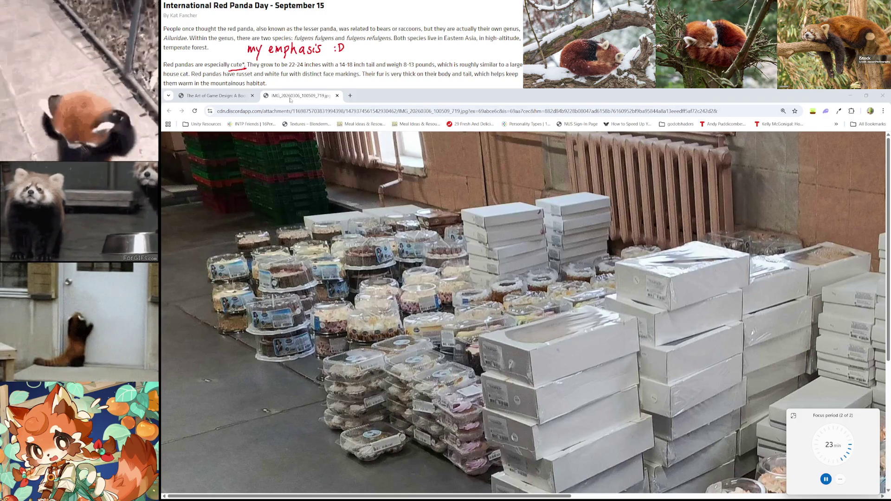
middle_click(290, 99)
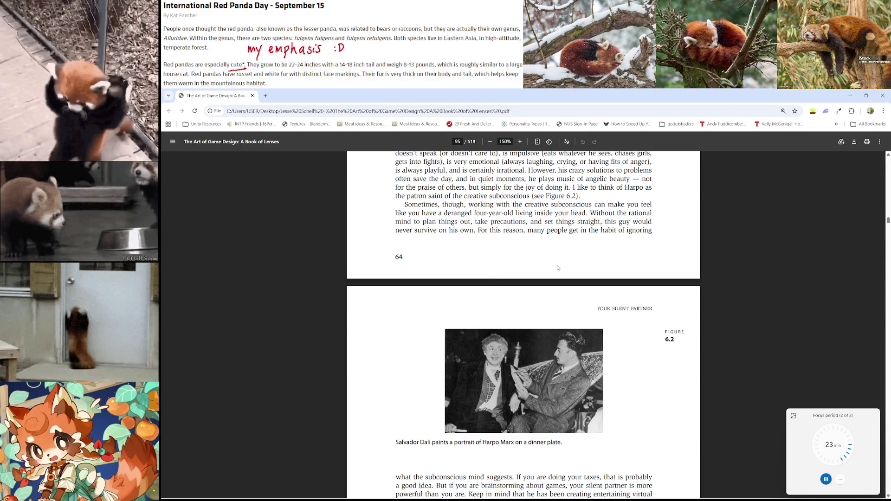
Step: Read below Figure 6.2 to the 'Subconscious Tip #1: Pay Attention' heading on page 95
scroll(558, 267, "down", 1)
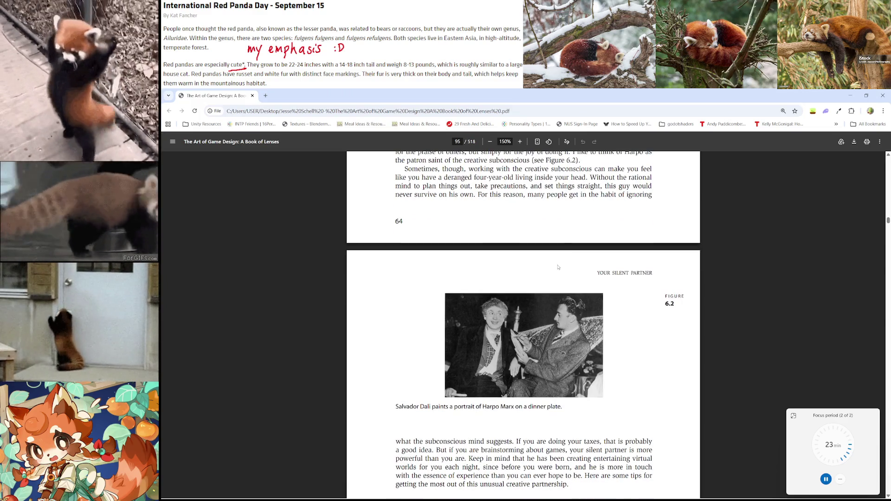
scroll(520, 288, "down", 2)
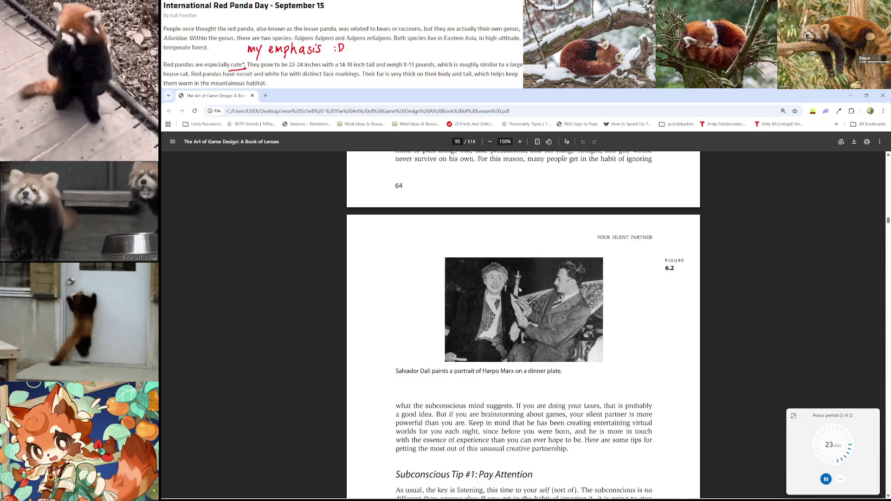
scroll(525, 334, "up", 4)
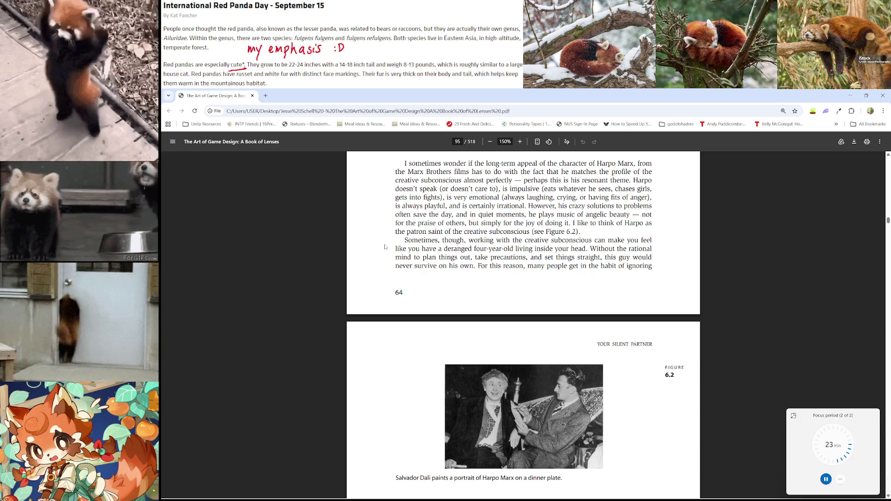
double_click(432, 241)
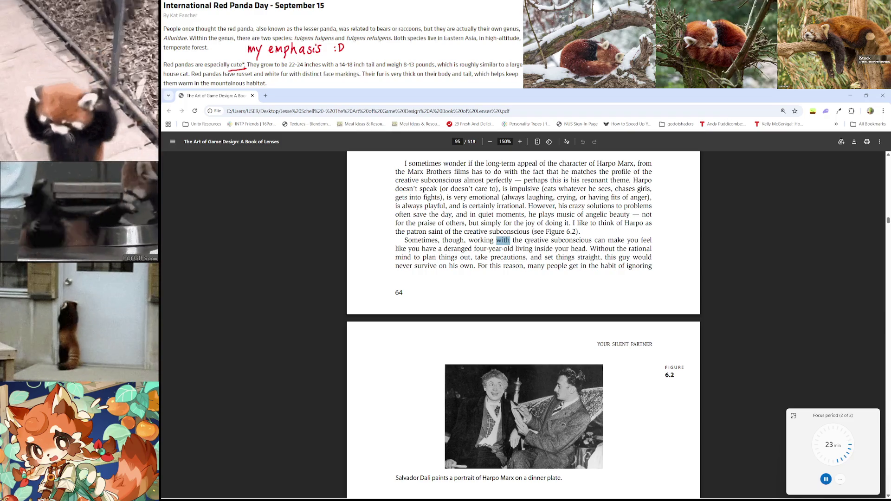
scroll(630, 245, "down", 1)
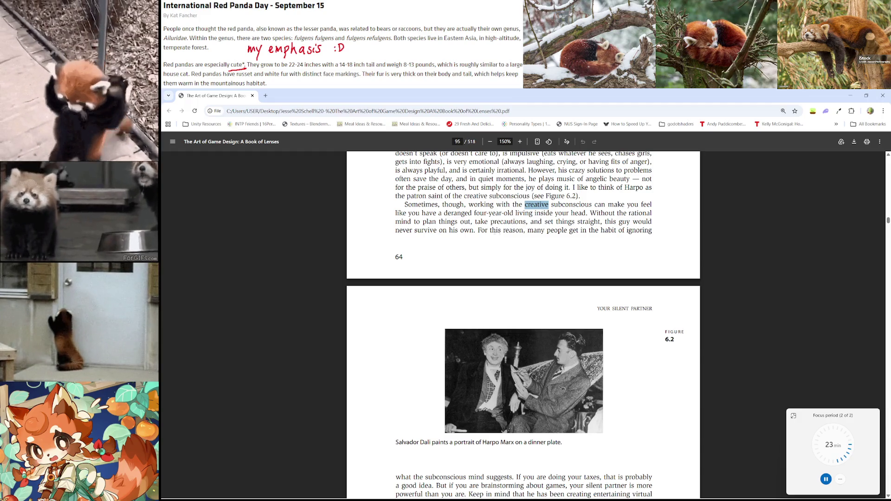
scroll(605, 230, "down", 4)
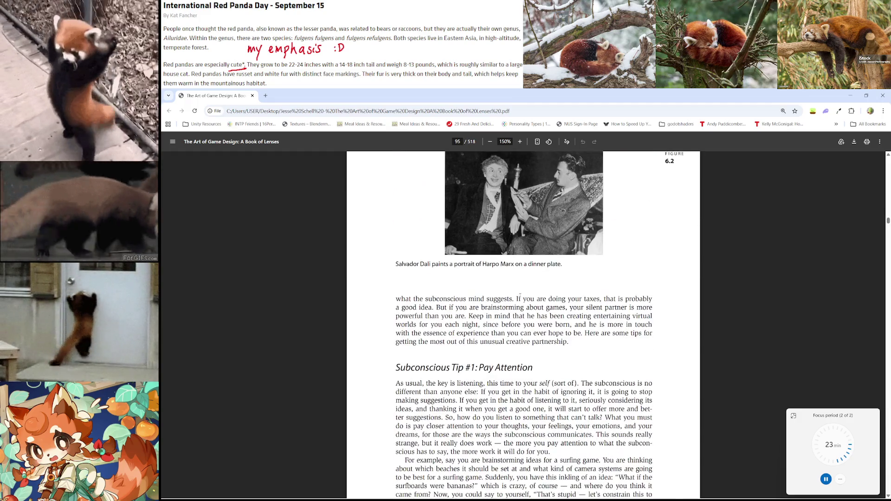
Step: Read into Subconscious Tip #2, highlighting 'entertaining' and the passage about attention and dreams
scroll(538, 298, "down", 1)
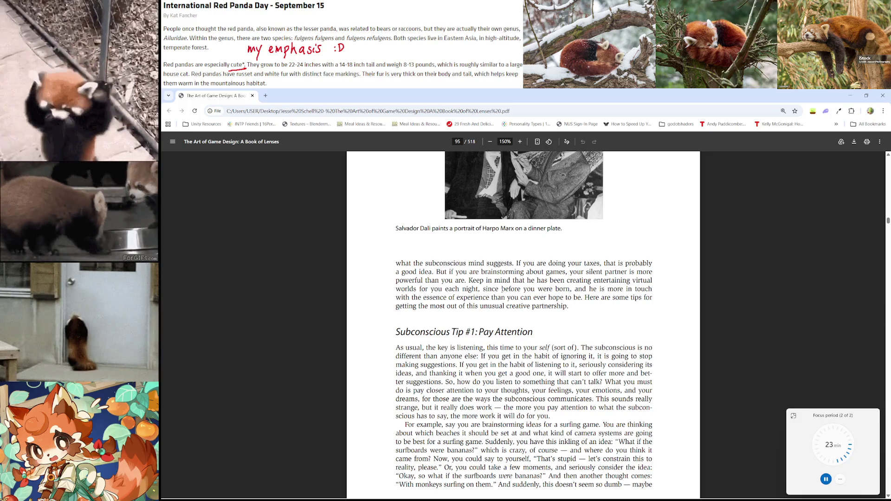
double_click(604, 281)
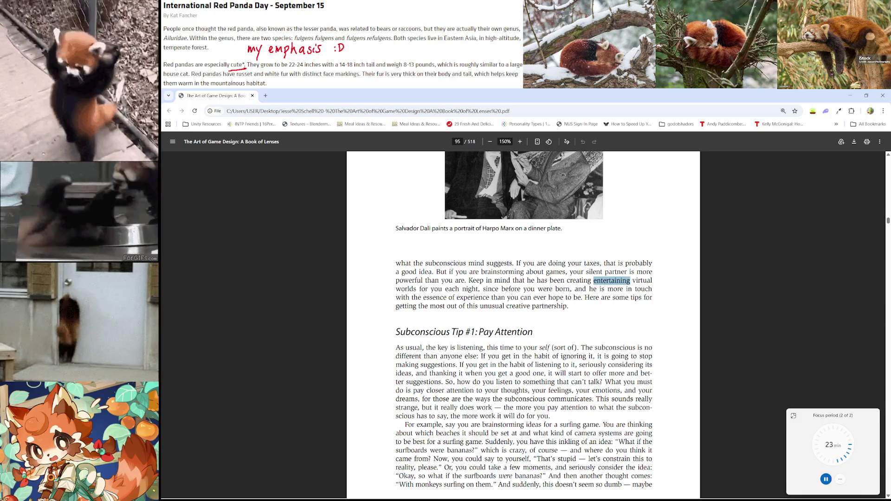
left_click(605, 282)
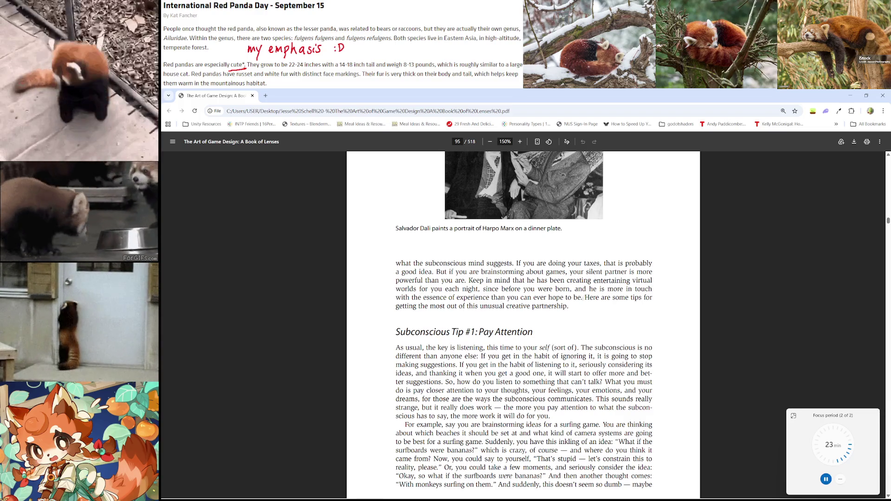
scroll(505, 275, "down", 2)
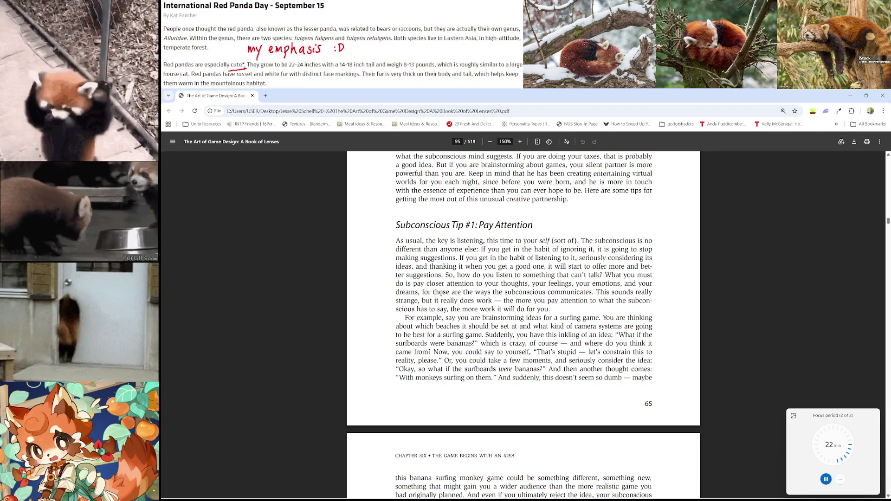
left_click_drag(441, 292, 450, 284)
left_click(449, 284)
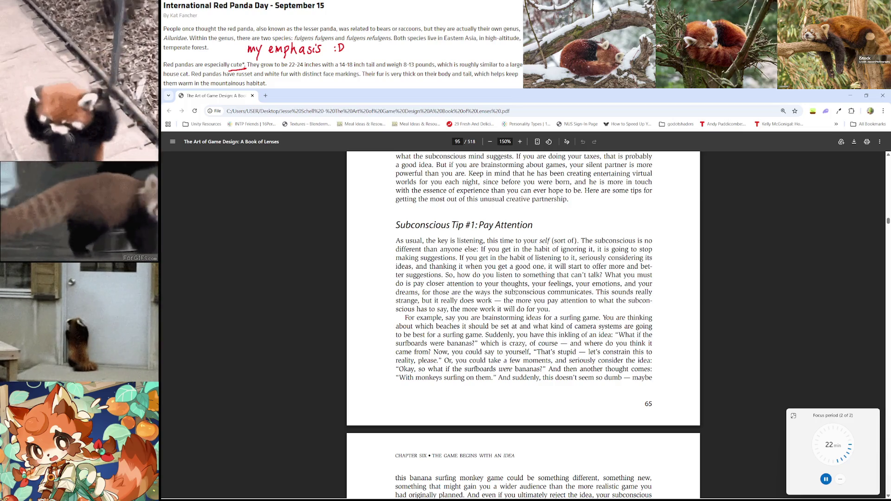
left_click_drag(516, 293, 531, 292)
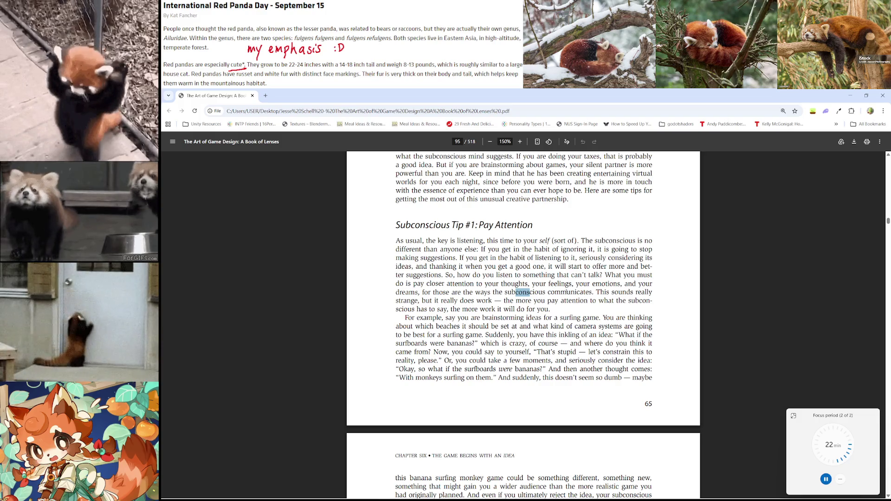
left_click(582, 293)
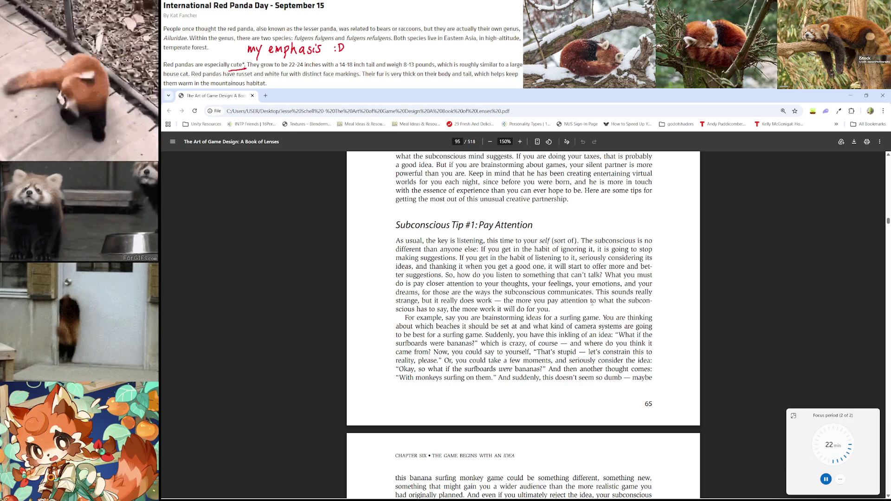
scroll(523, 325, "down", 1)
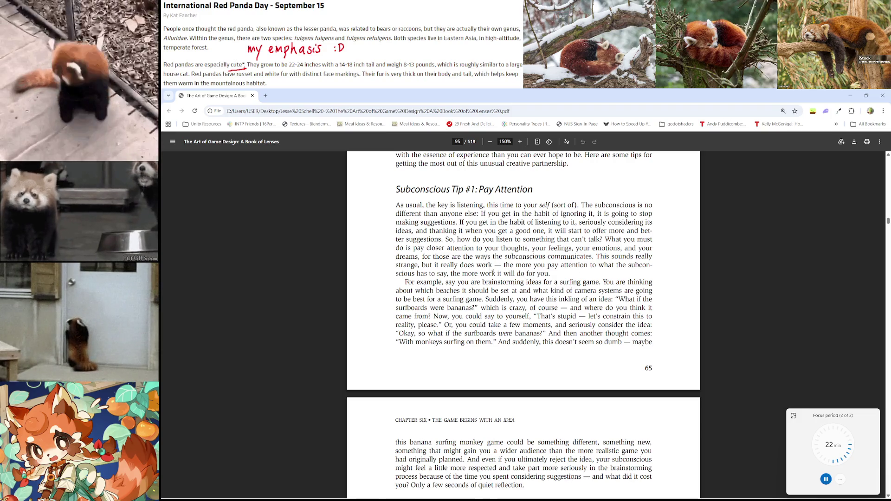
Step: Highlight the emotions-and-dreams phrase and the surfing-game example, then read on to Tip #3's heading
left_click_drag(435, 257, 565, 249)
left_click(565, 250)
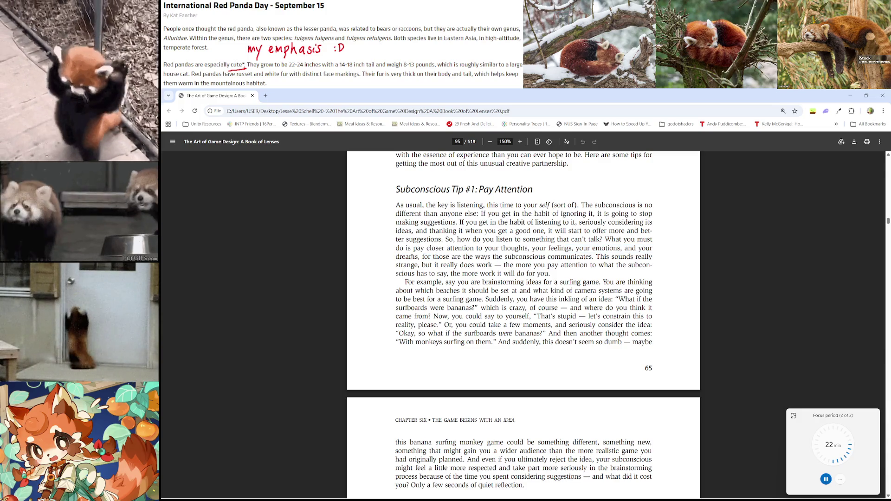
double_click(412, 256)
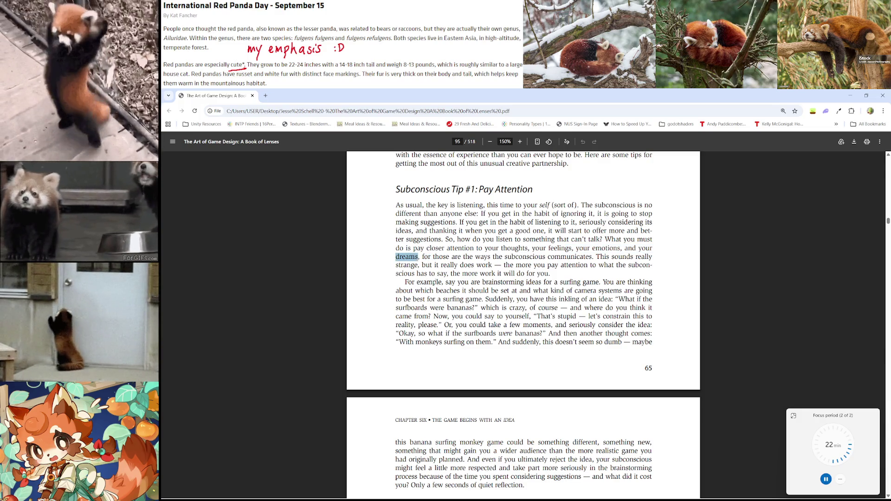
double_click(430, 283)
left_click_drag(473, 282, 500, 292)
scroll(500, 292, "down", 2)
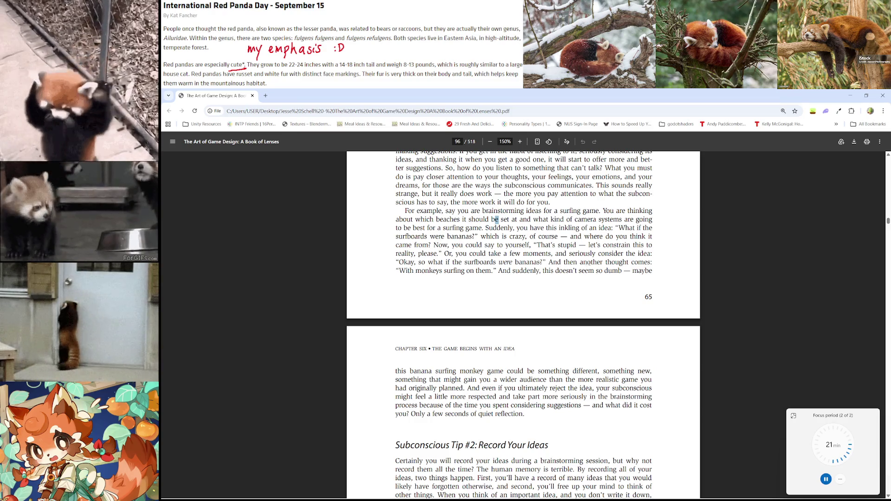
scroll(649, 280, "down", 2)
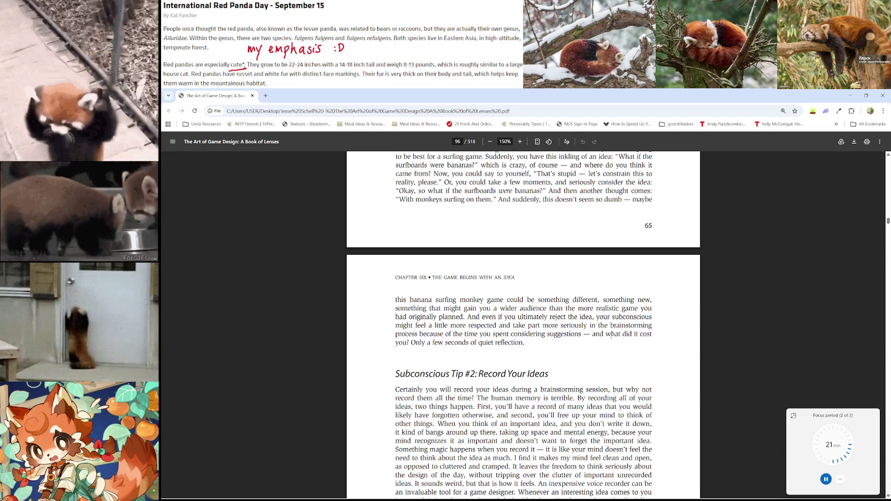
scroll(611, 337, "down", 2)
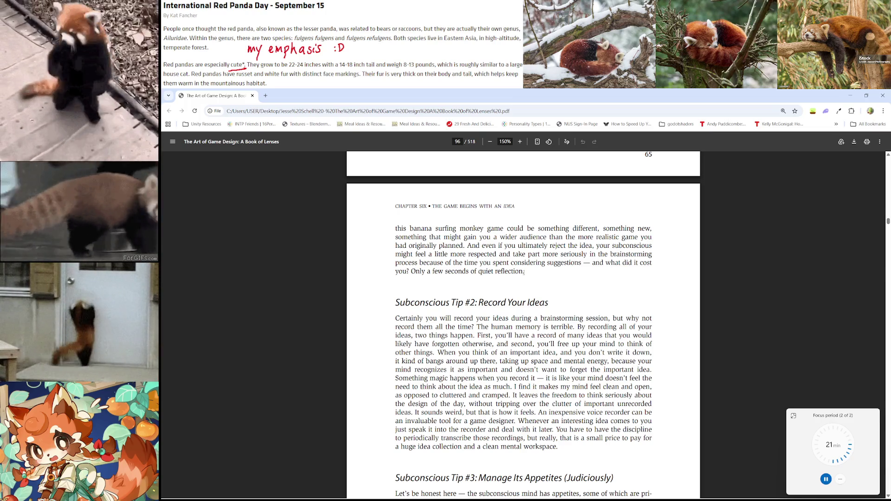
scroll(523, 272, "down", 1)
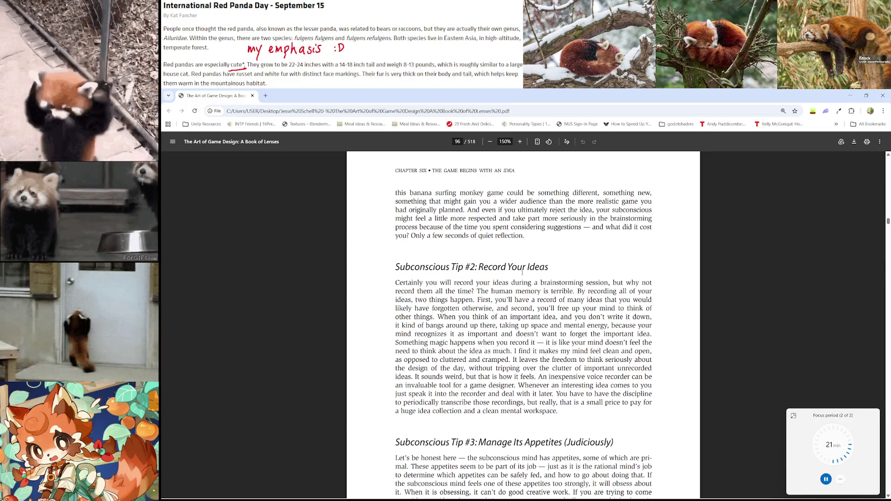
Step: Scroll back up to the Subconscious Tip #1: Pay Attention section on page 95
scroll(521, 282, "down", 2)
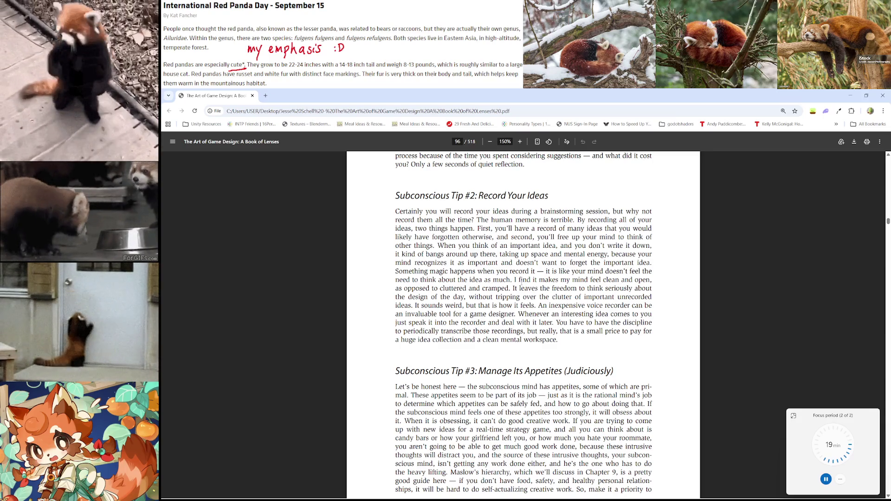
scroll(520, 283, "up", 6)
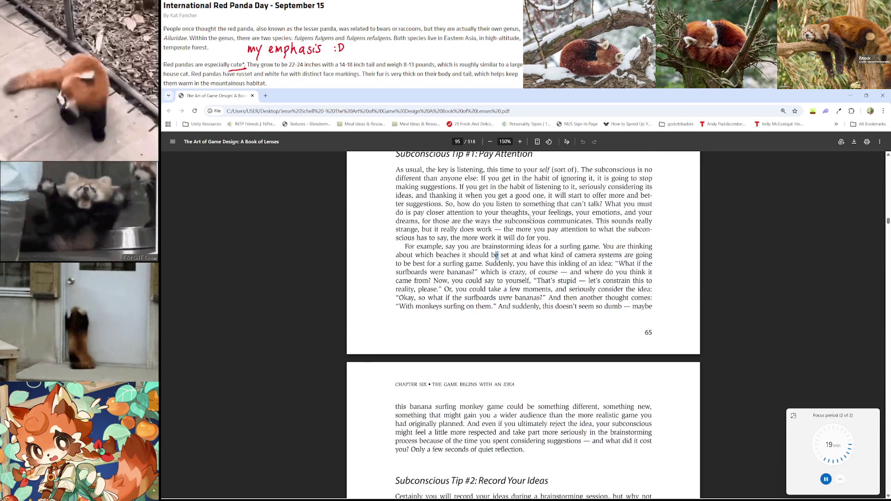
scroll(530, 216, "up", 1)
Step: In Lenses.md, list 'Pay Attention to feelings, emotions, thoughts, dreams', 'Record your ideas' and 'Manage its appetites (judiciously)'
key("alt+Tab")
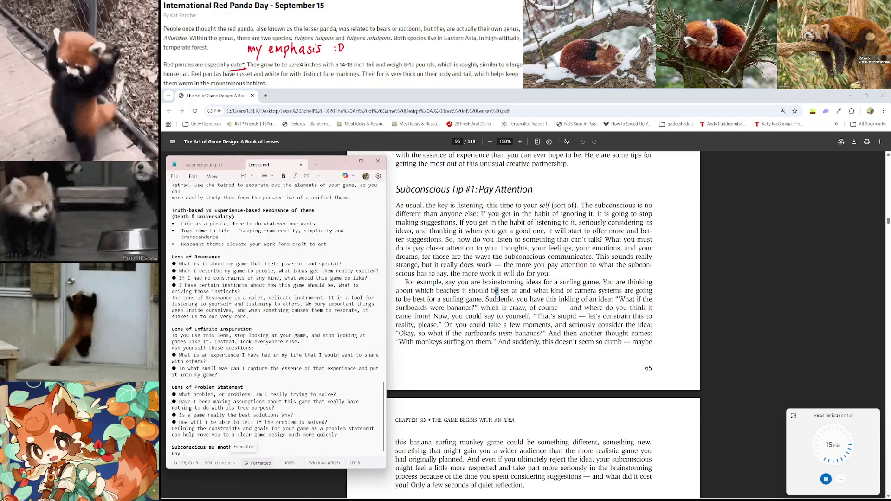
type("ay Attention to feeli")
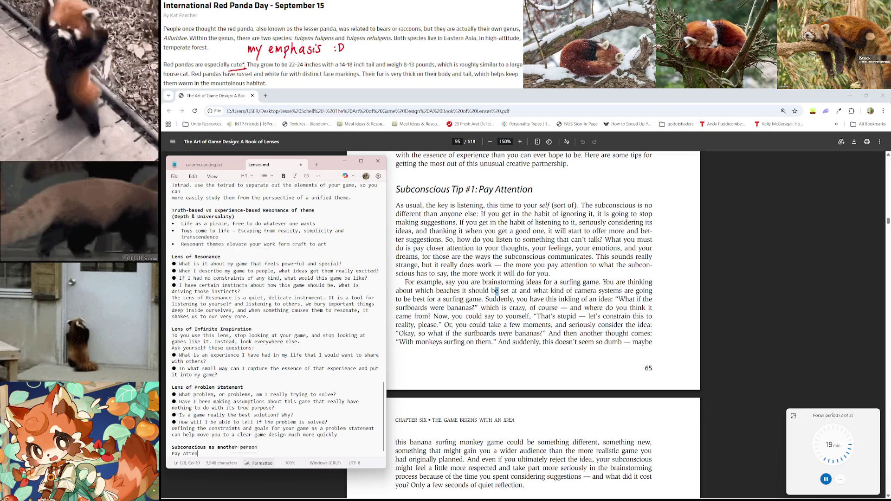
type("ngs, ")
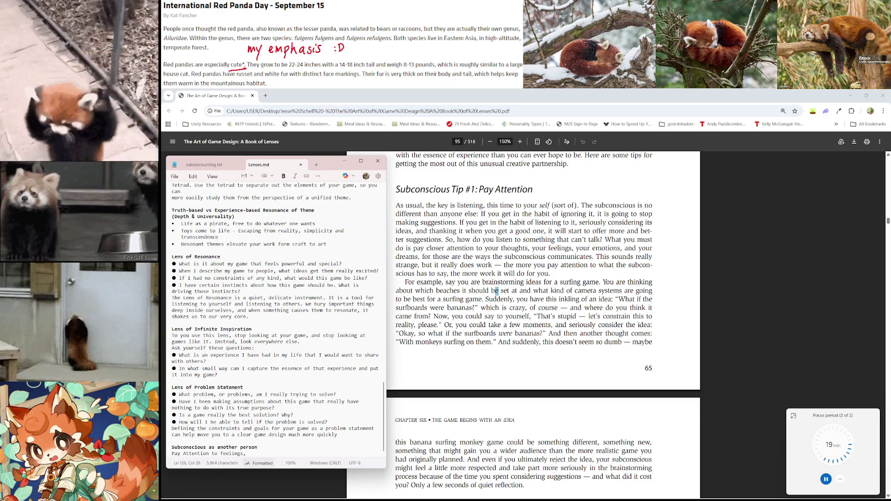
type("emotions, thoughts")
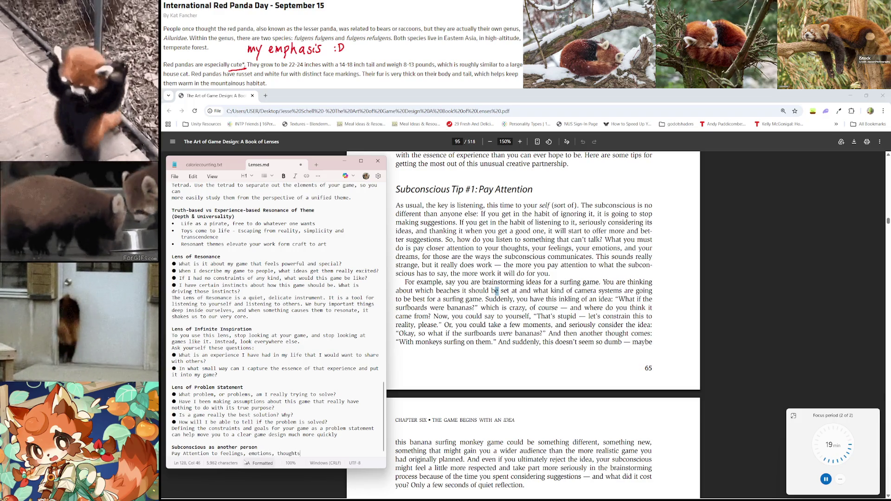
type(", dreams")
key("Return")
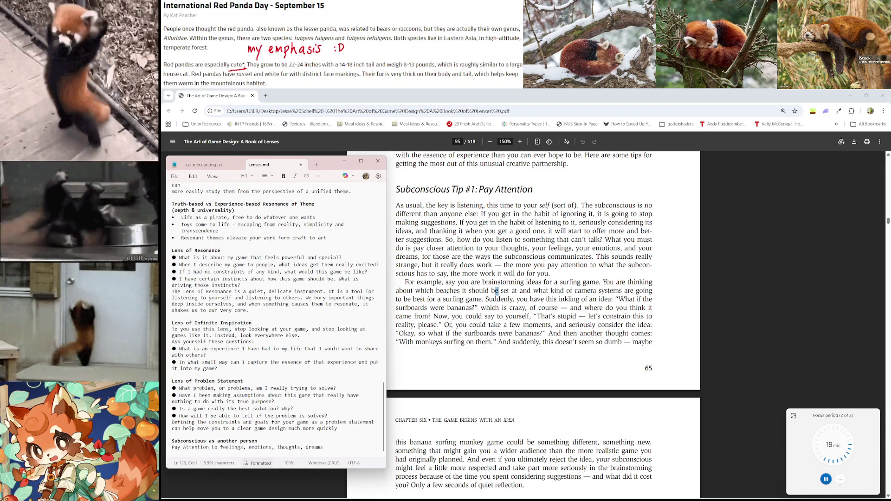
scroll(431, 346, "down", 7)
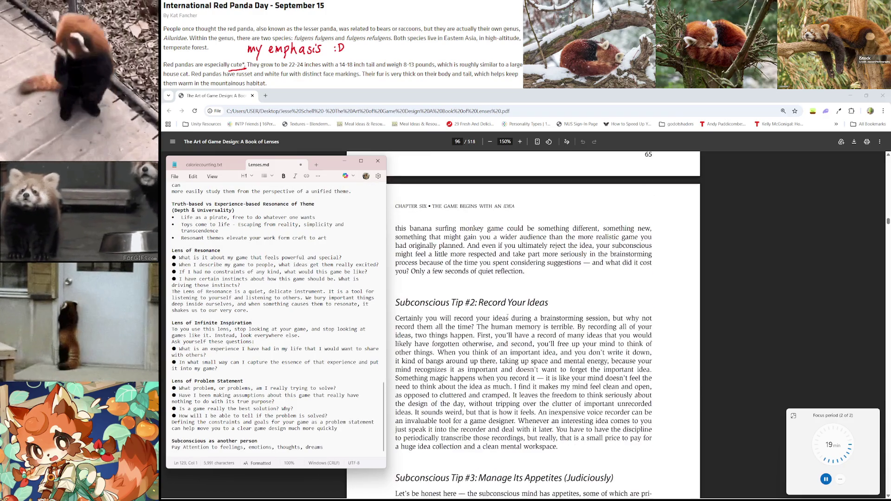
type("Record ")
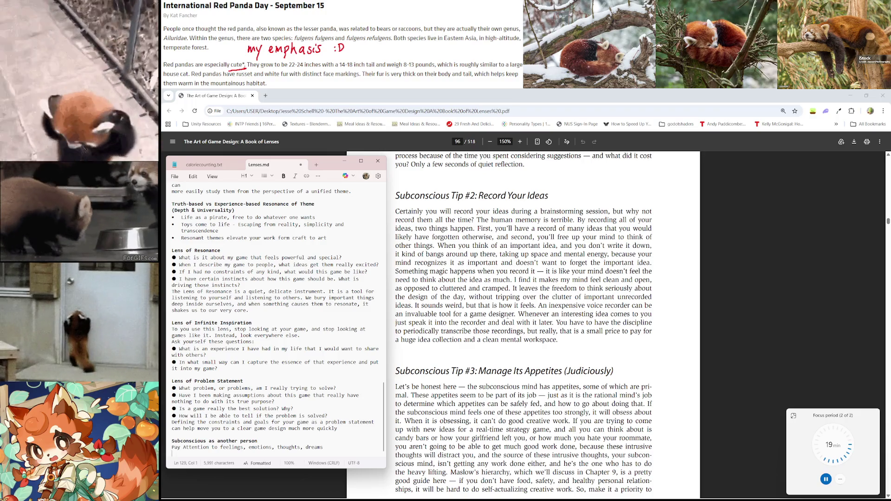
type("your ideas")
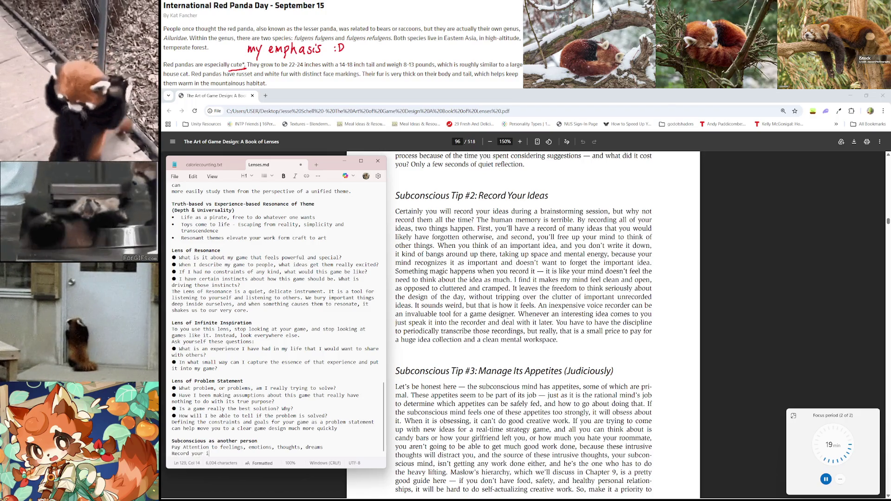
key("Return")
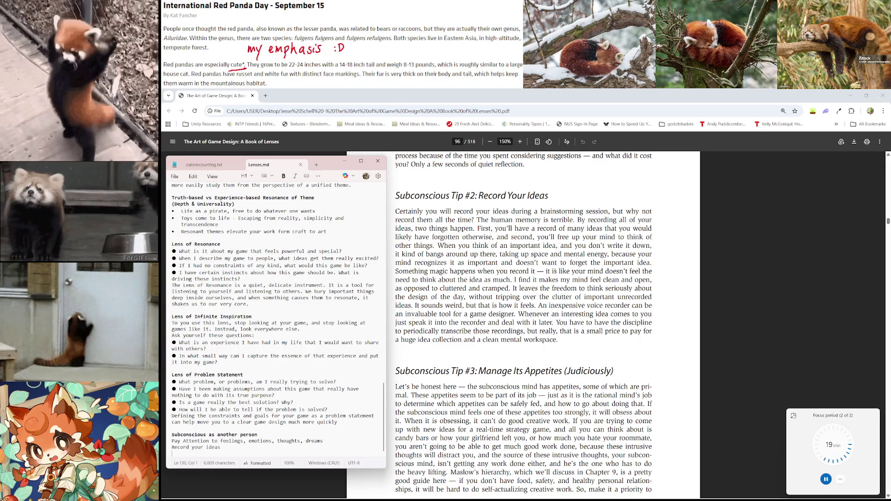
type("Manage ")
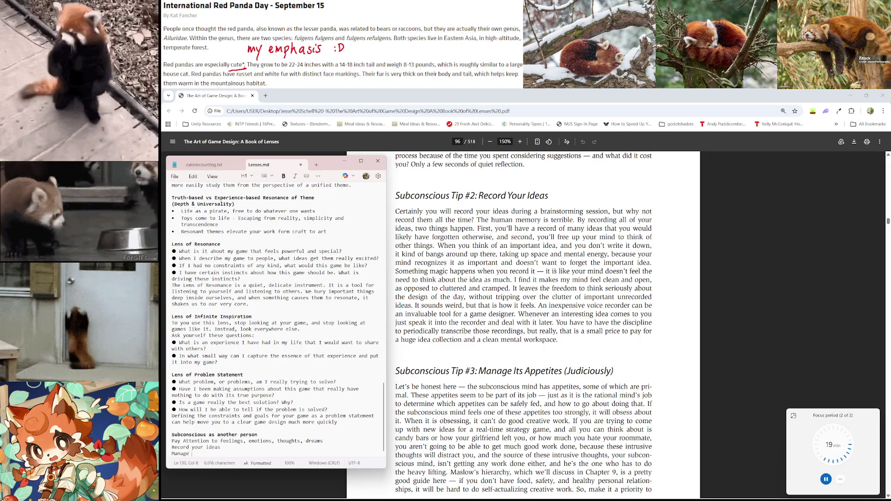
type("its appe")
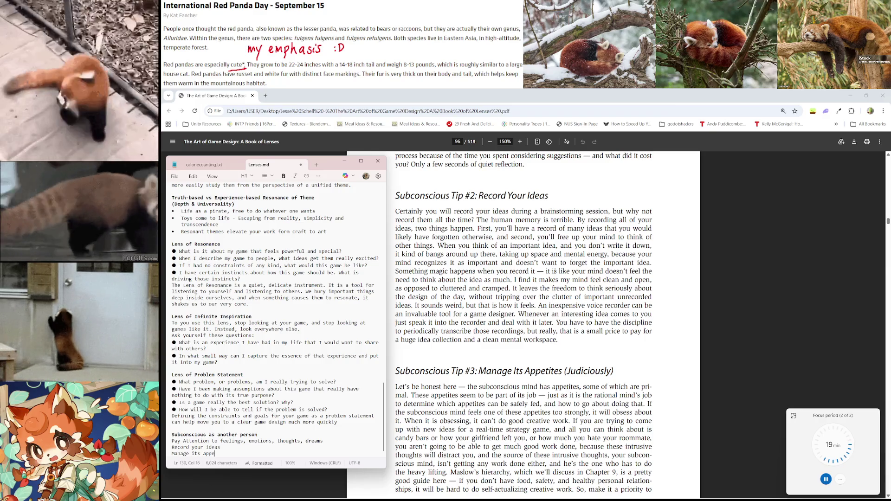
type("tites")
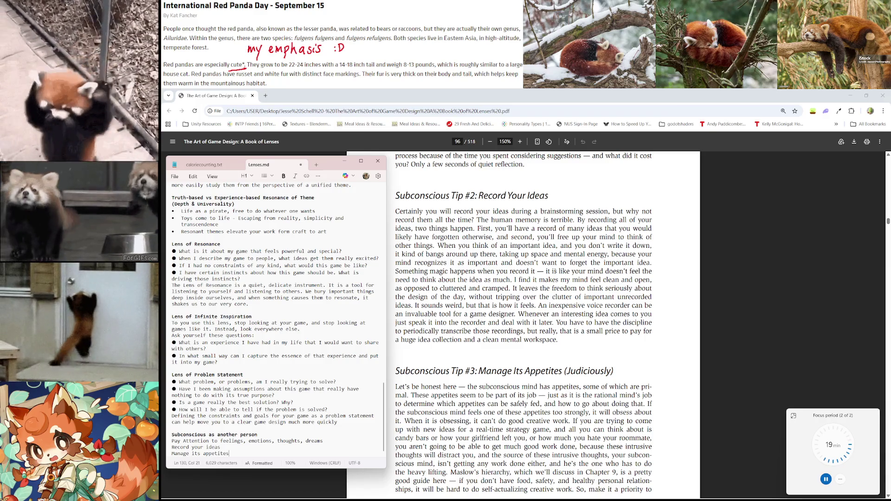
type(" (judiciously)")
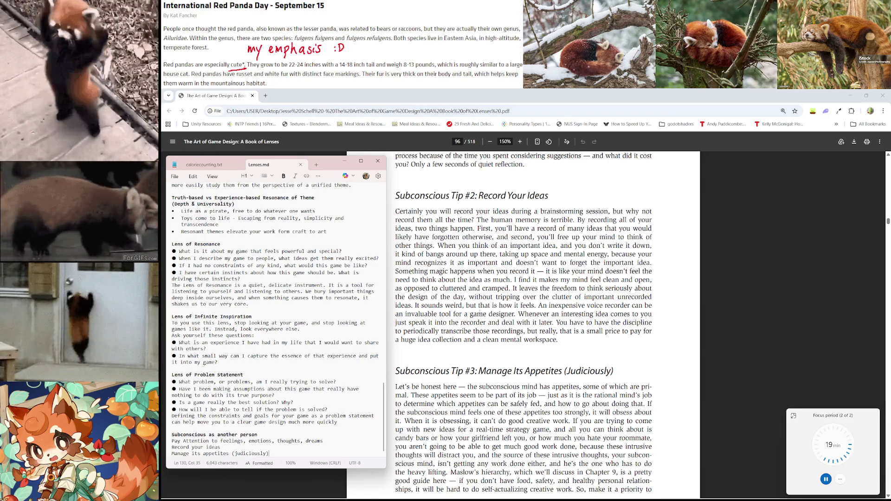
scroll(475, 320, "down", 1)
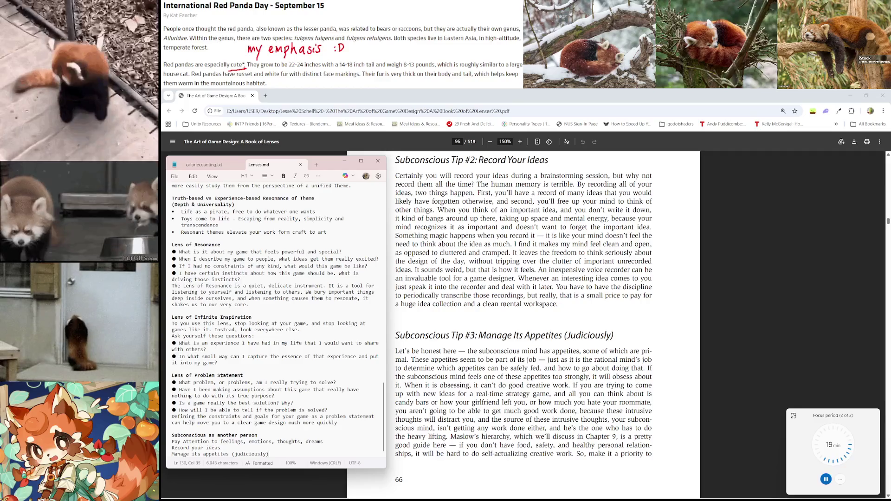
Step: Read through 'Subconscious Tip #3: Manage Its Appetites' until 'Subconscious Tip #4: Sleep' begins below
scroll(524, 325, "down", 4)
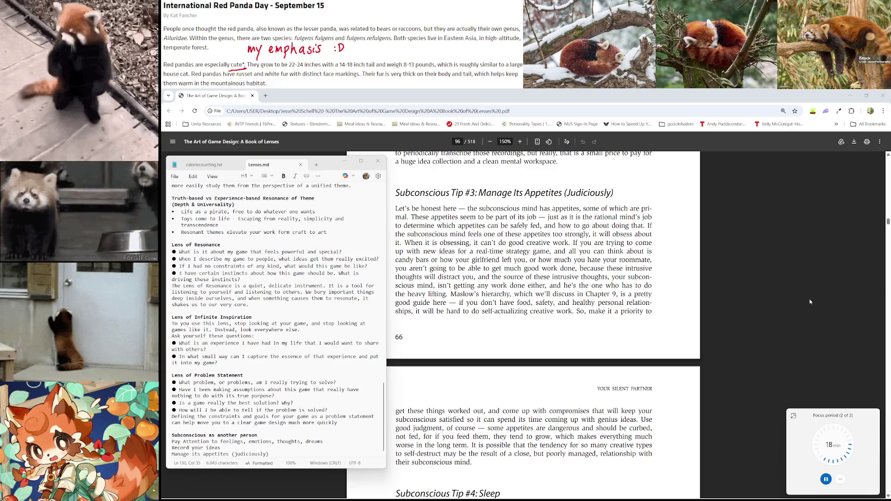
scroll(597, 306, "down", 1)
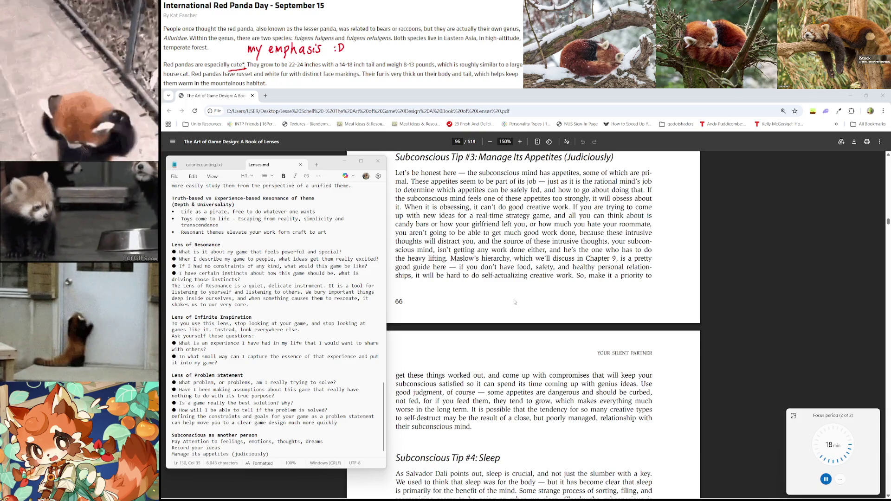
scroll(524, 233, "up", 1)
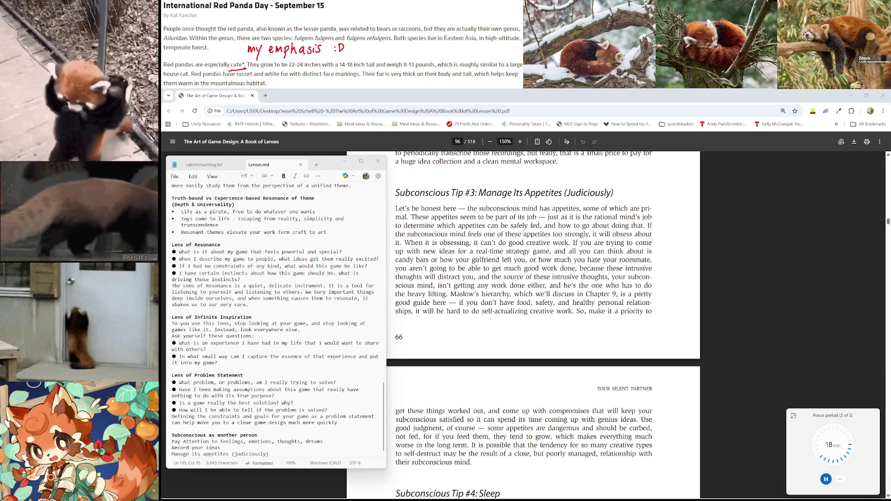
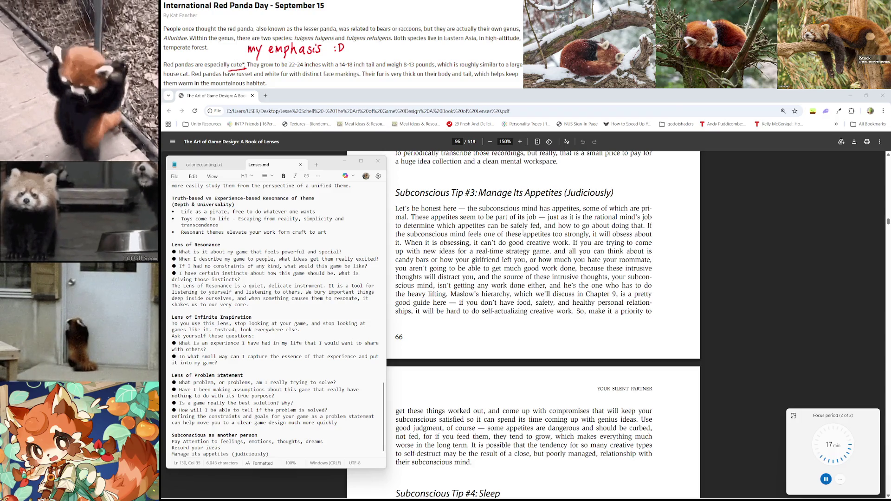
Step: Scroll to the last note in Lenses.md and place the cursor before 'appetites'
scroll(653, 308, "down", 1)
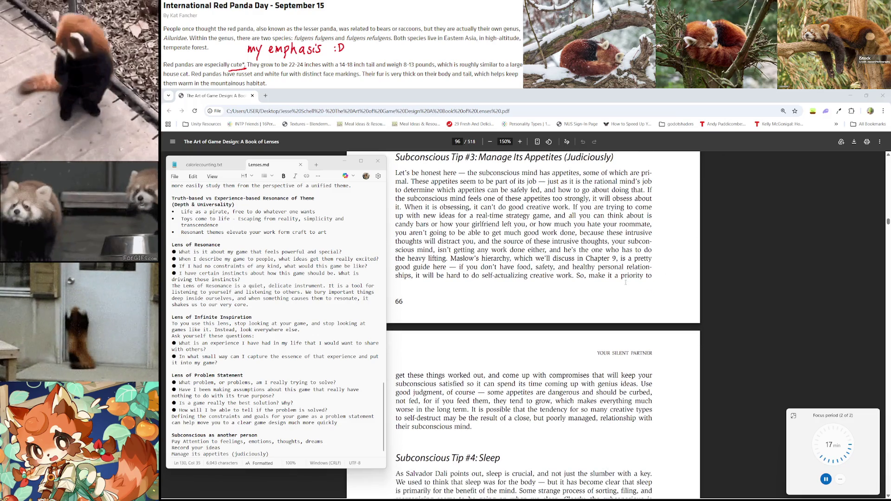
scroll(626, 283, "down", 2)
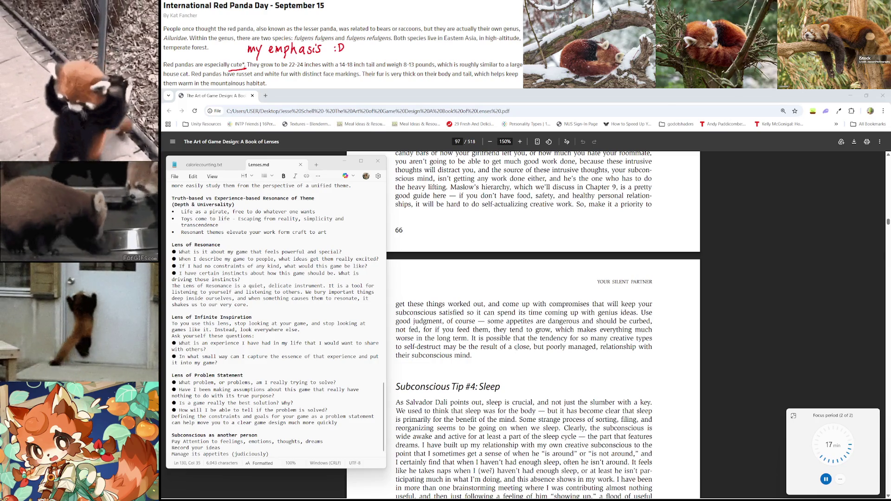
scroll(517, 347, "down", 1)
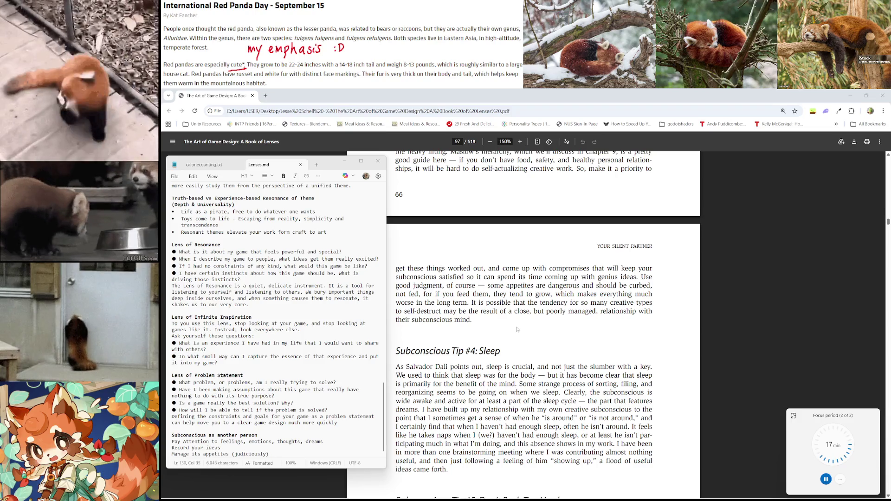
scroll(519, 326, "down", 2)
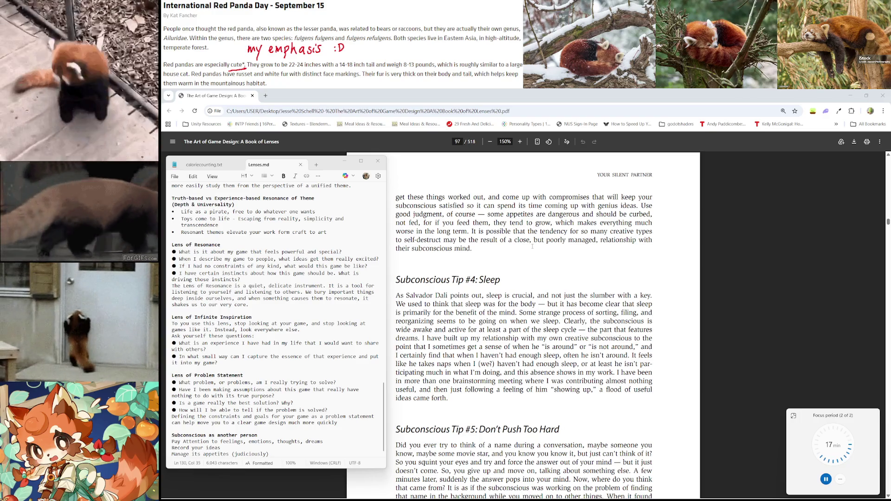
scroll(533, 246, "down", 2)
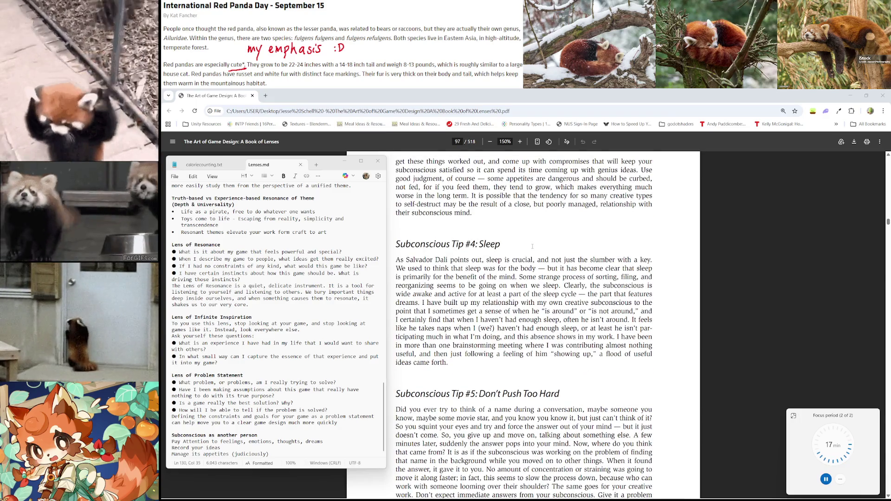
left_click(303, 466)
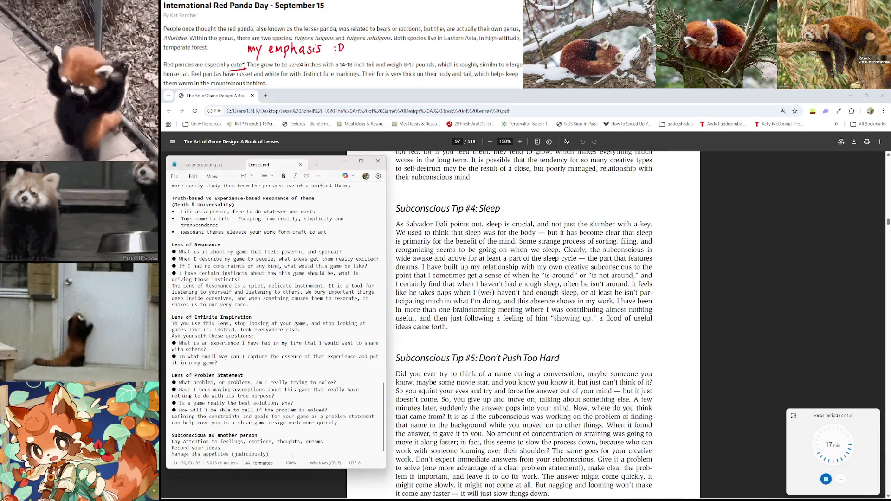
left_click(204, 454)
scroll(515, 288, "up", 5)
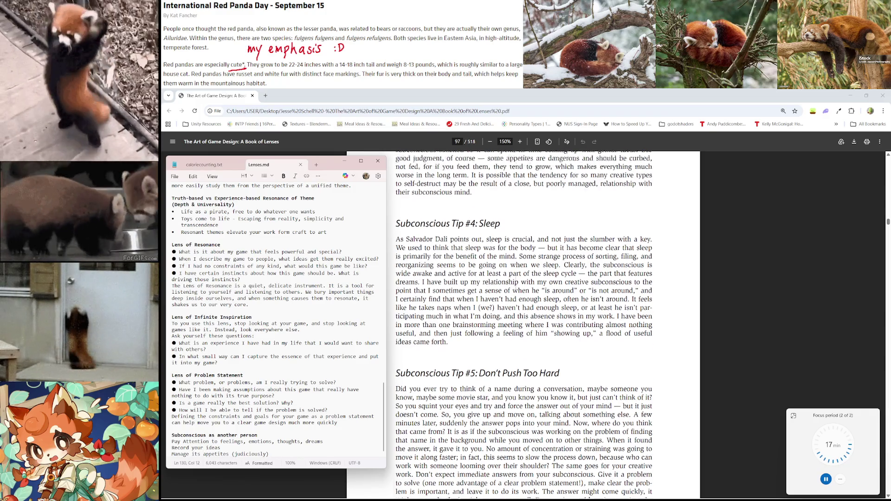
scroll(515, 288, "up", 2)
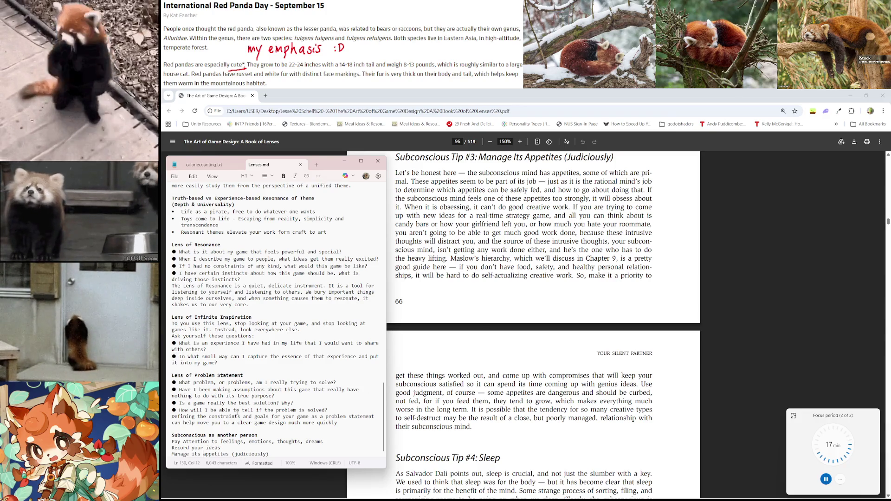
Step: Insert 'intrusive' before 'appetites', fix its typo, and start a new line below
type("instruc")
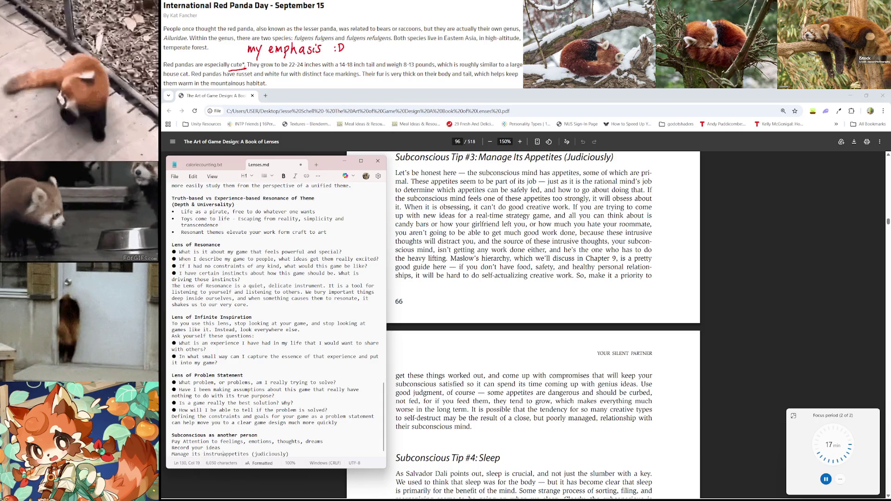
key("BackSpace")
type("sive")
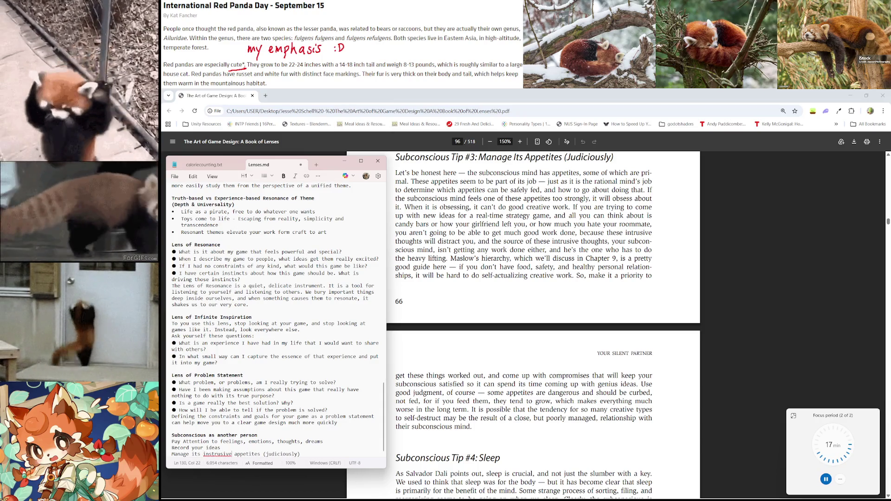
left_click(213, 454)
key("Delete")
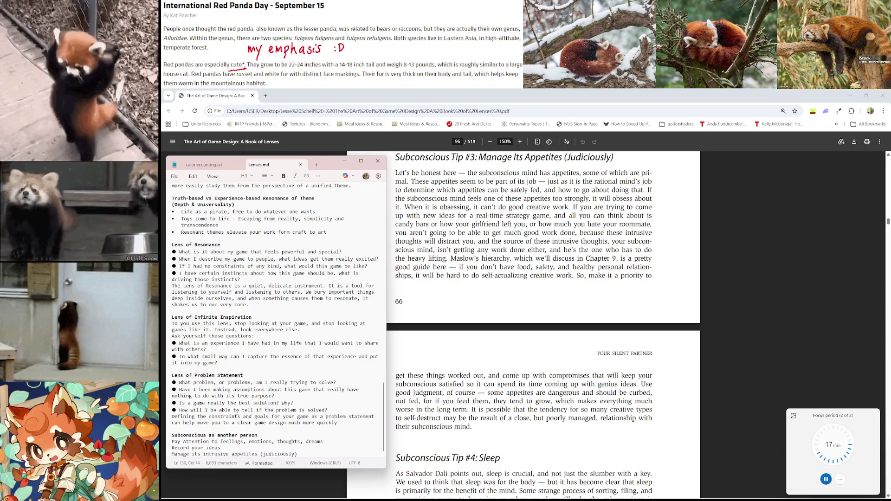
key("End")
key("Return")
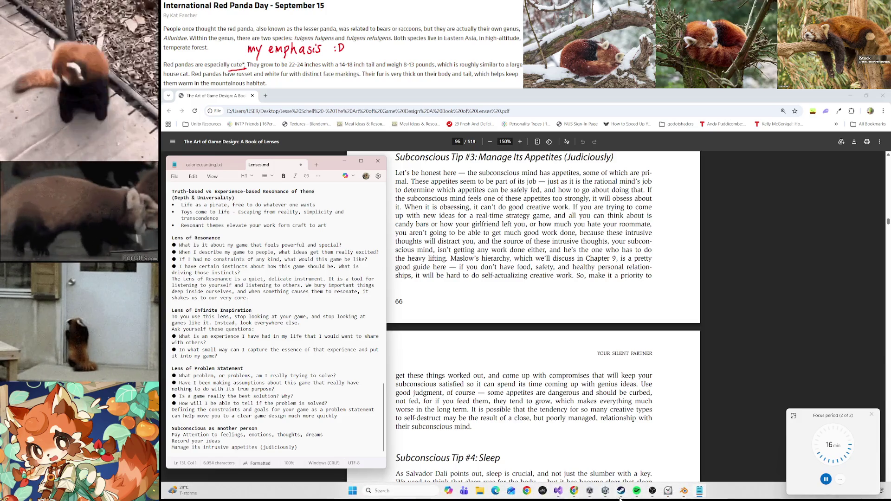
Step: Bring Spotify forward and search for the song Talking Box
left_click(637, 490)
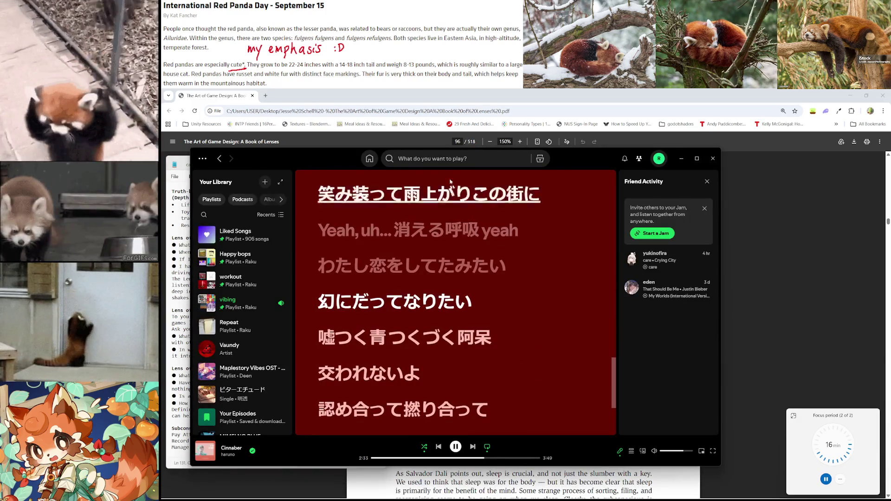
left_click(451, 158)
type("talkin")
type("g box")
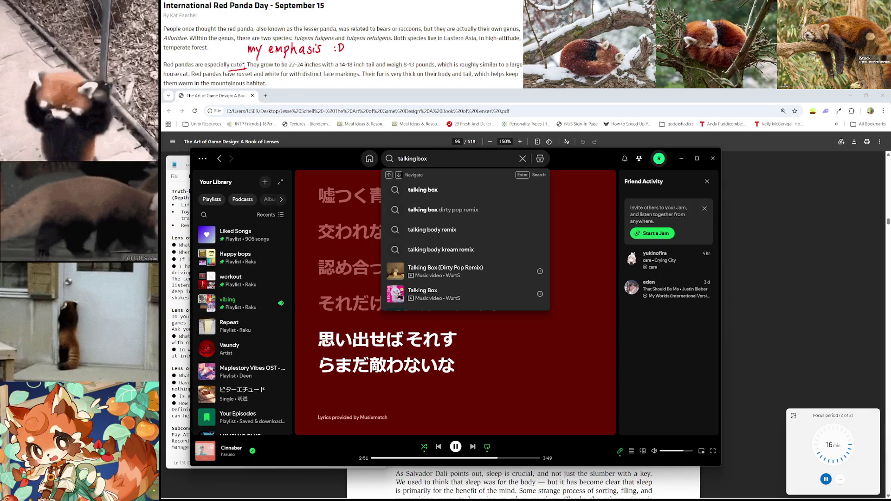
Step: Browse the search results and start playing the Talking Box music video
scroll(519, 263, "down", 5)
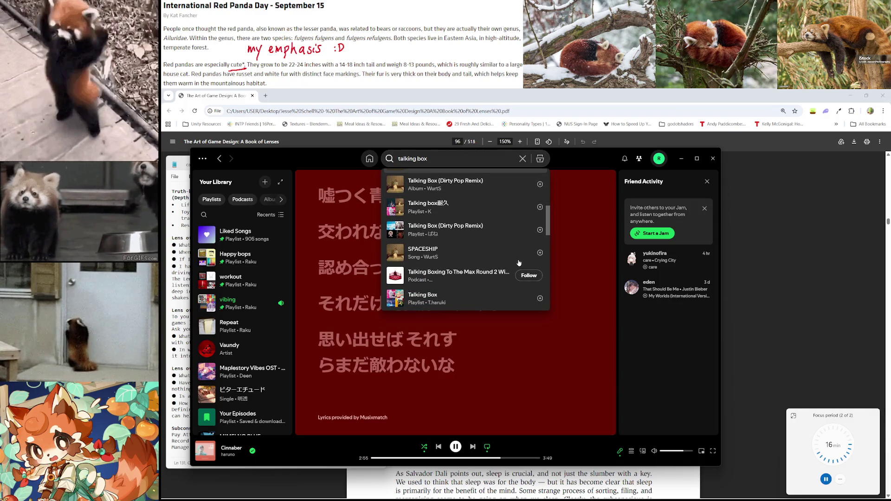
scroll(519, 262, "down", 2)
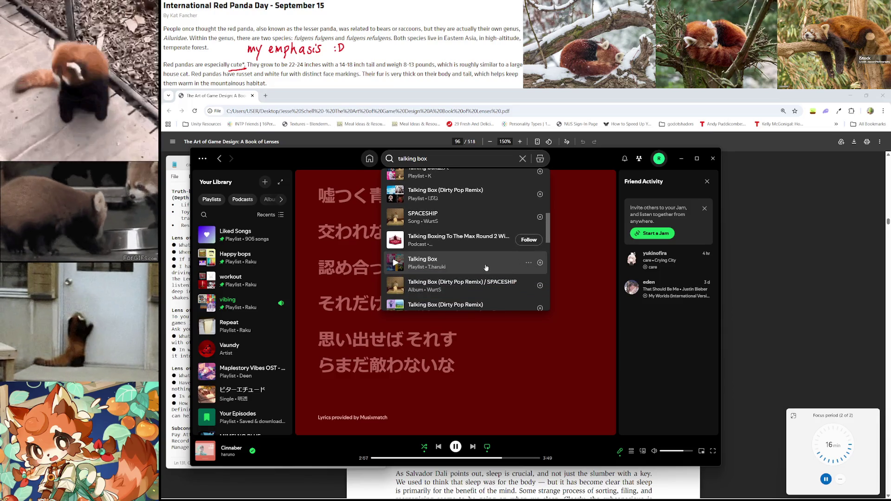
scroll(486, 268, "down", 3)
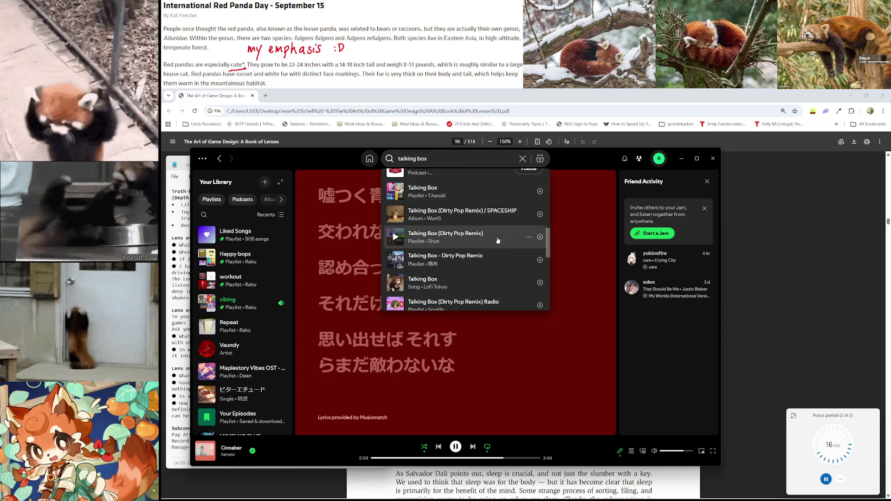
scroll(498, 240, "down", 2)
scroll(496, 235, "up", 2)
scroll(496, 231, "down", 1)
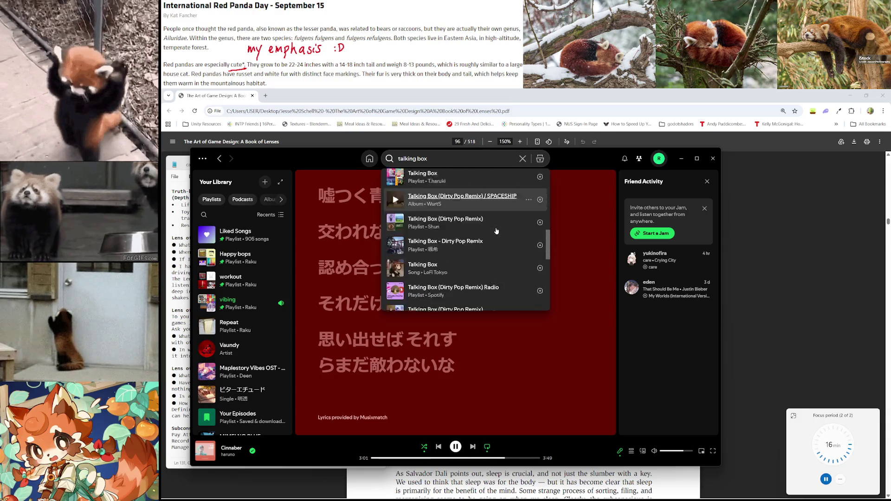
scroll(496, 231, "down", 3)
scroll(497, 265, "down", 3)
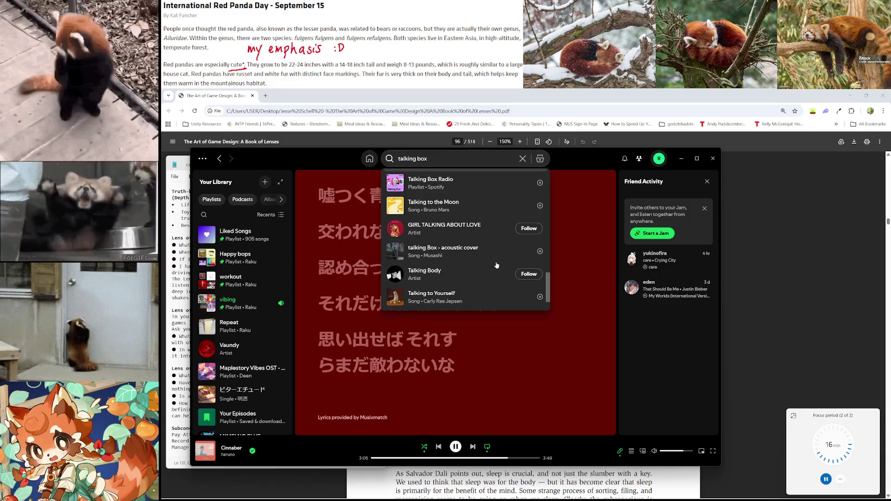
scroll(496, 265, "down", 2)
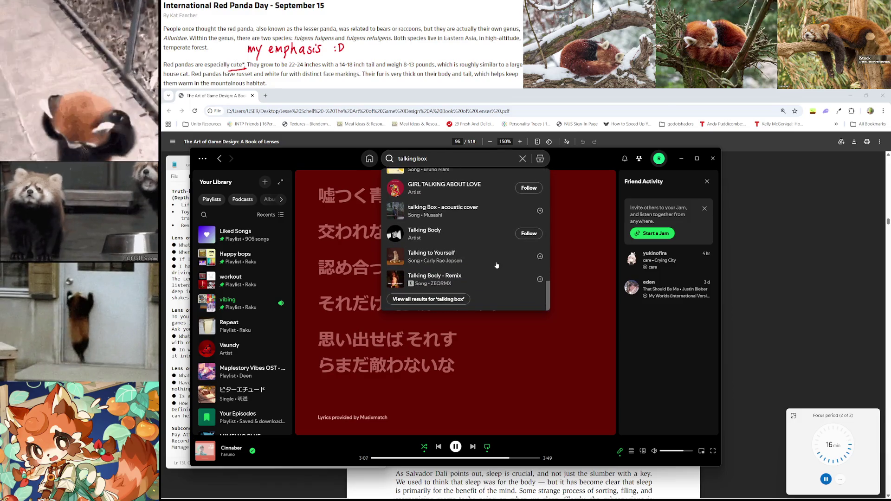
scroll(496, 265, "up", 10)
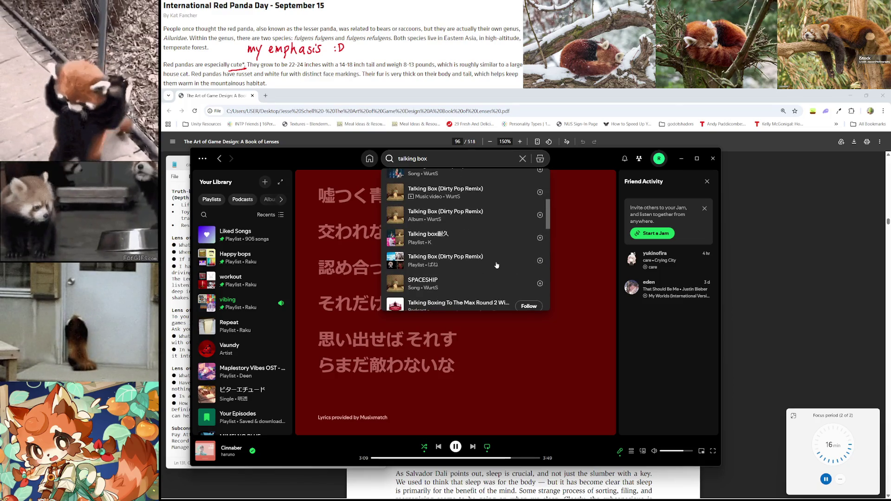
scroll(497, 265, "up", 2)
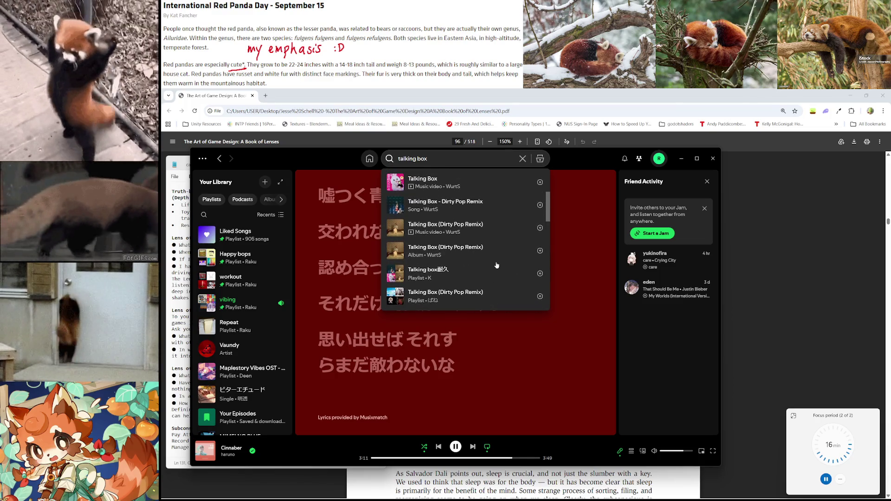
scroll(496, 265, "up", 2)
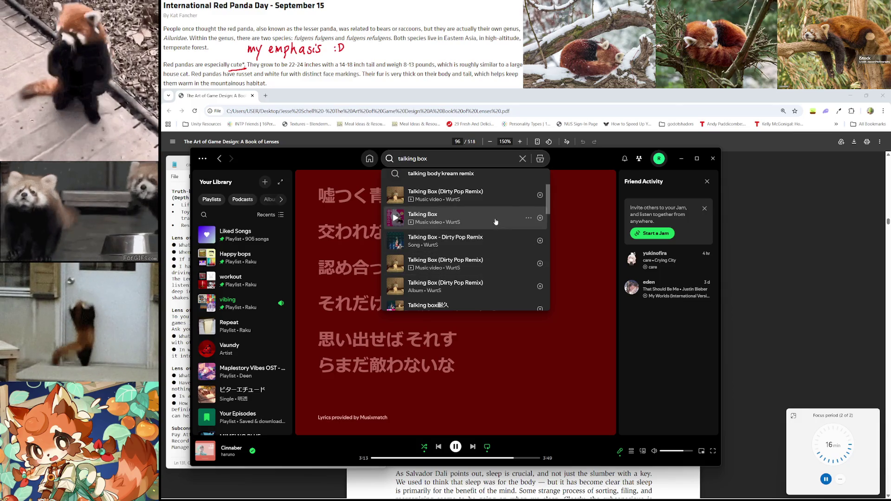
left_click(495, 222)
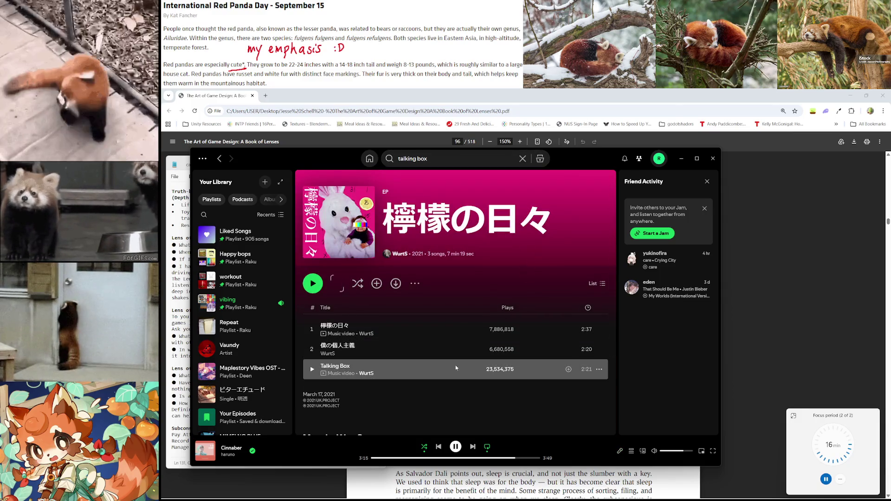
double_click(423, 372)
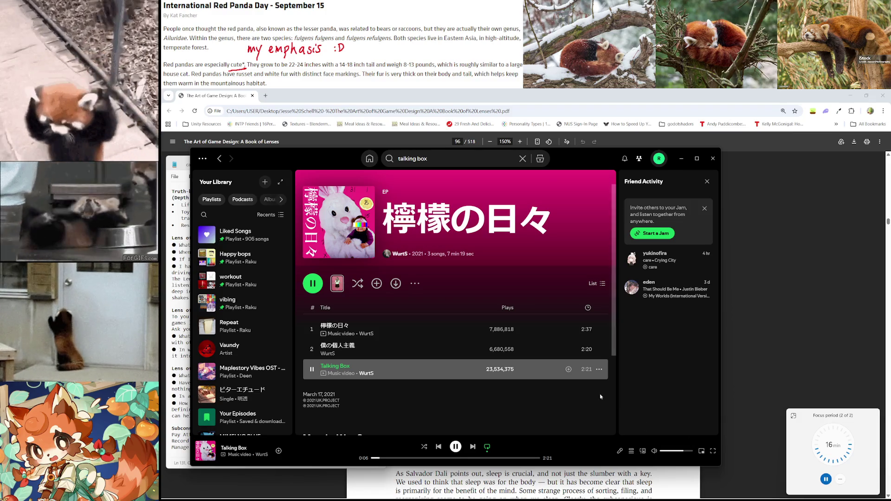
Step: Save Talking Box to Liked Songs and the vibing playlist, with lyrics shown
left_click(569, 368)
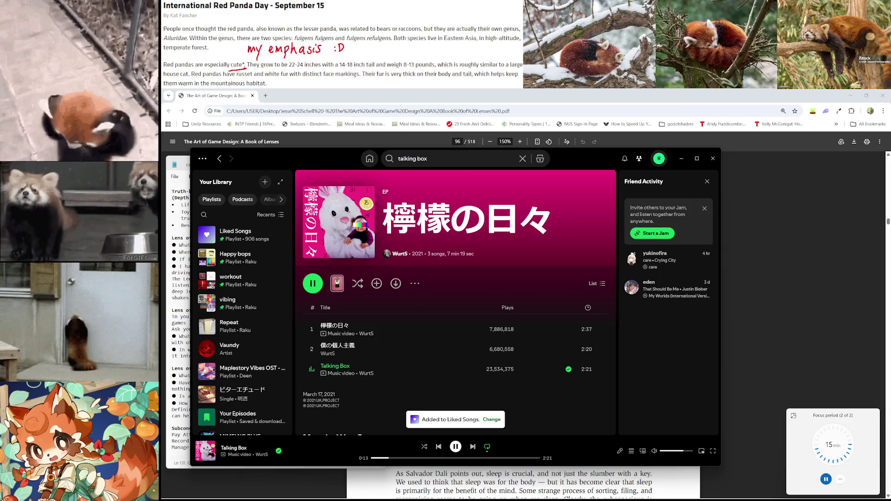
left_click(620, 451)
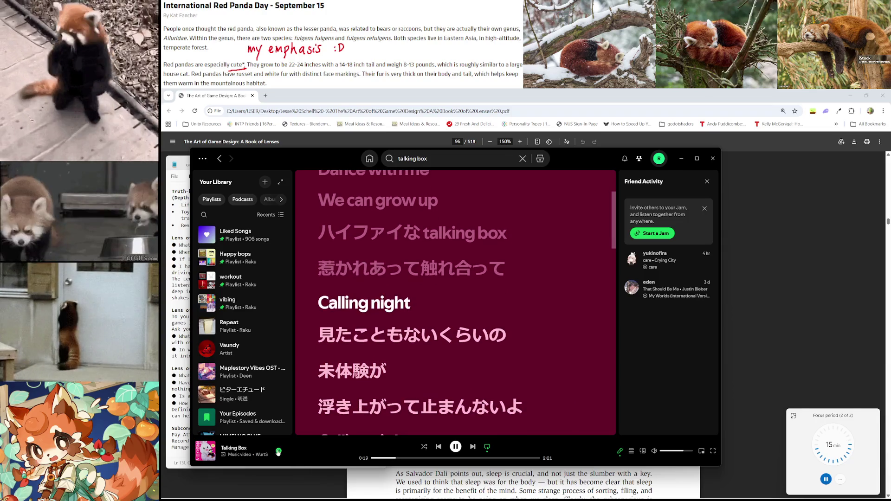
left_click(280, 449)
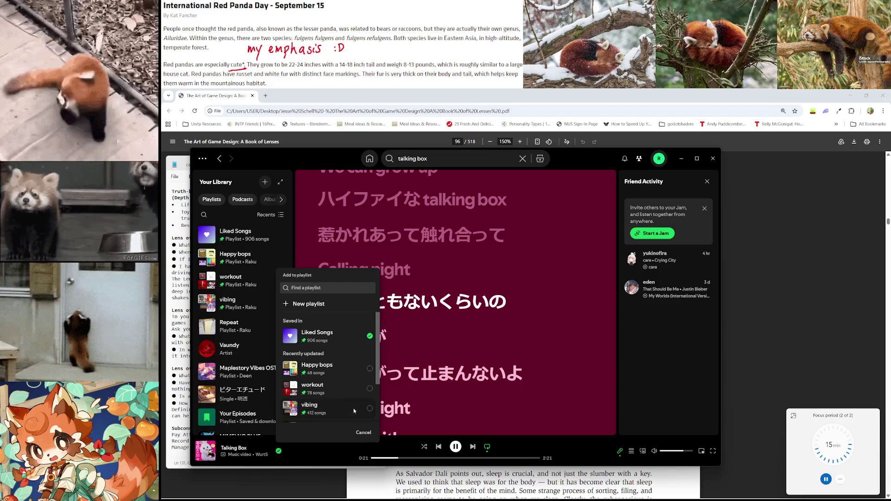
left_click(370, 408)
left_click(360, 432)
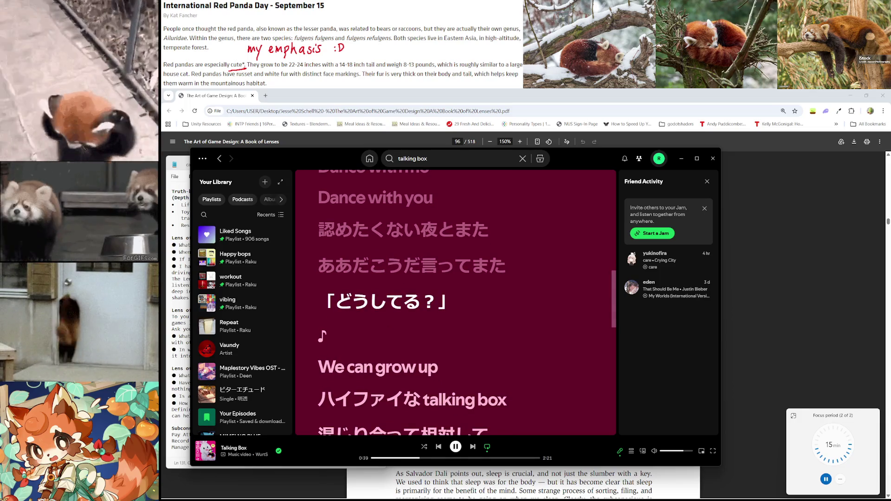
Step: Put Spotify away and scroll the PDF to Subconscious Tips #4: Sleep and #5: Don't Push Too Hard
left_click(681, 158)
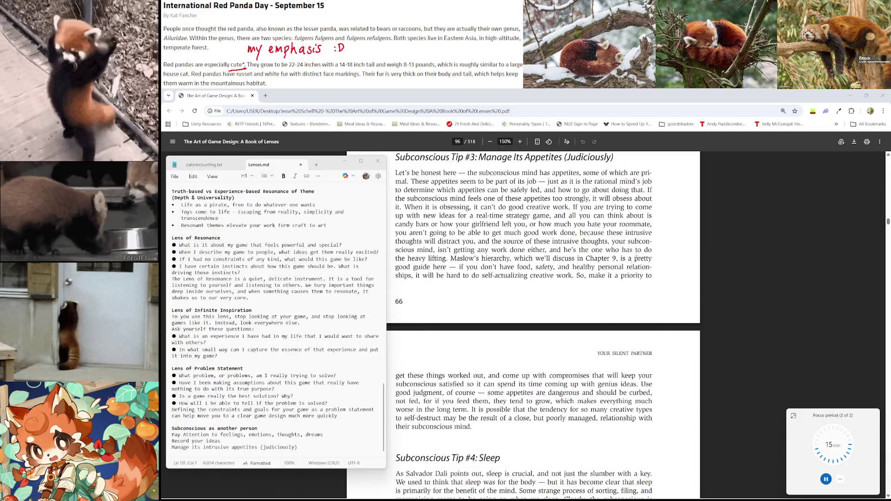
scroll(535, 392, "down", 3)
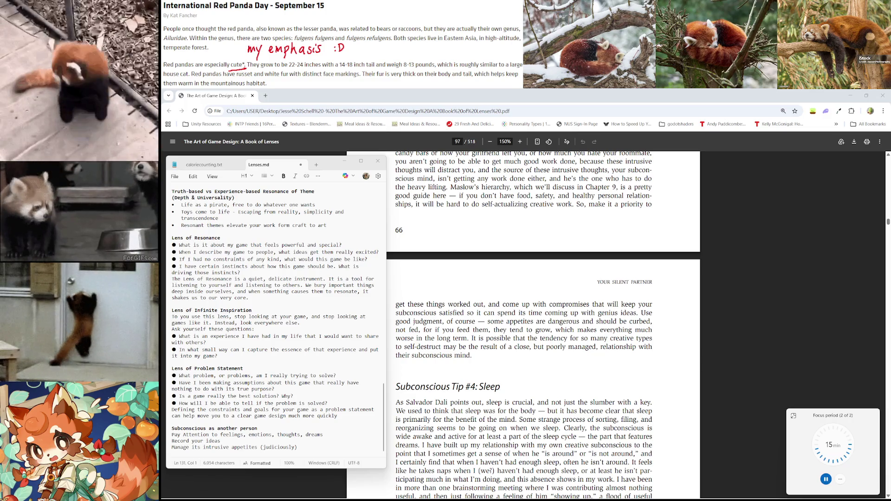
scroll(682, 296, "down", 2)
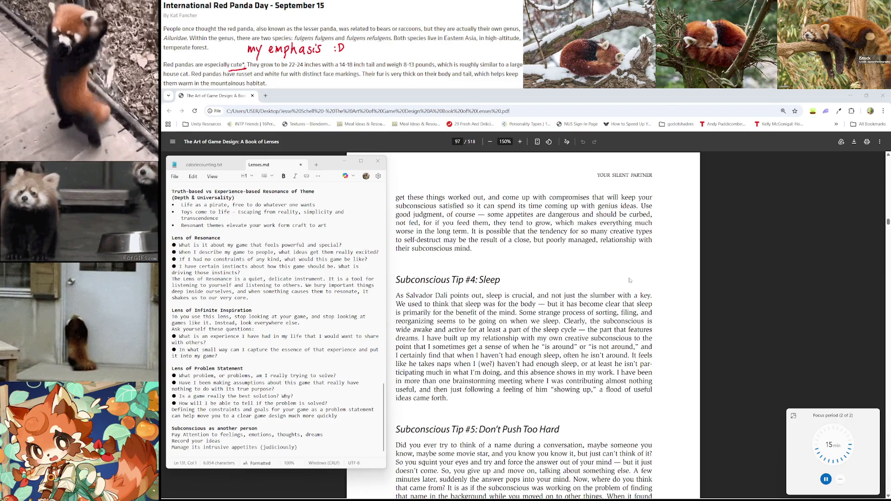
scroll(629, 280, "down", 2)
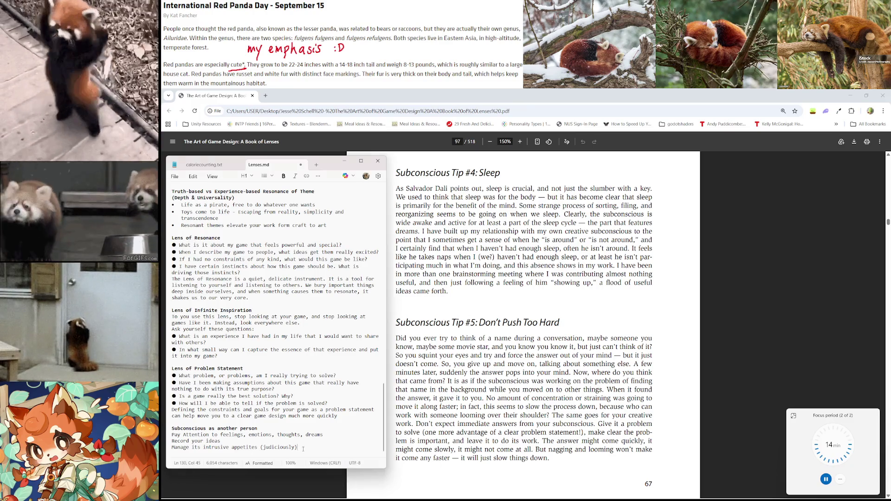
Step: Add the lines 'Sleep' and 'Don't push too hard' to Lenses.md, then switch to Spotify
type("Sleep")
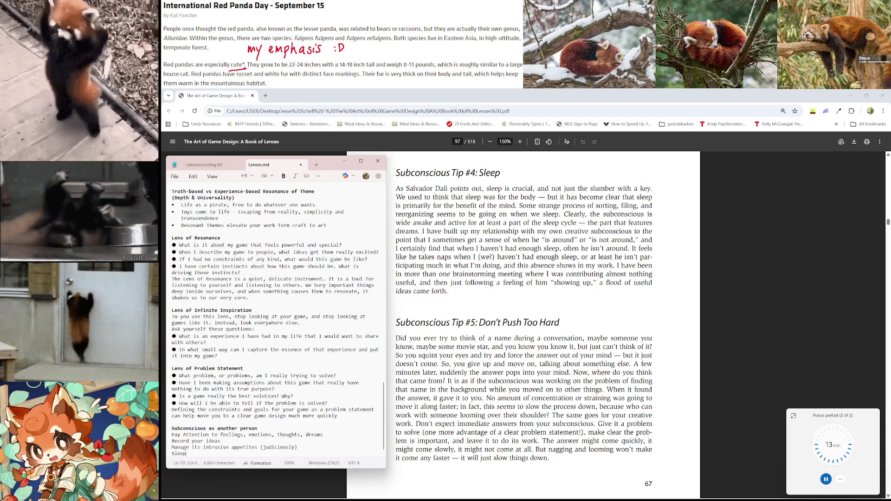
scroll(437, 241, "down", 1)
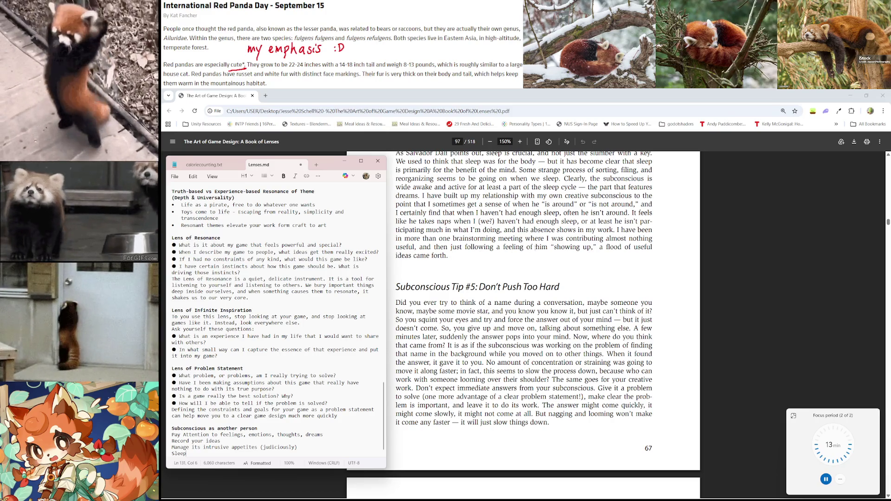
scroll(490, 267, "down", 3)
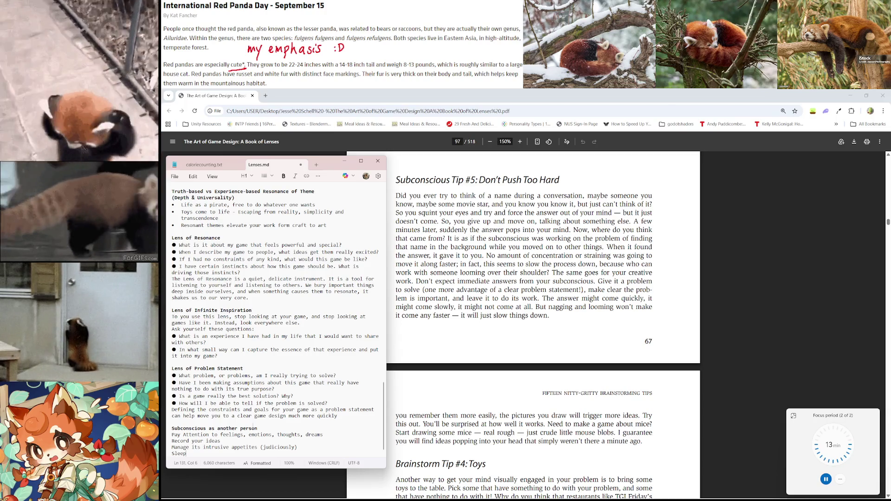
key("Return")
type("Don't pu")
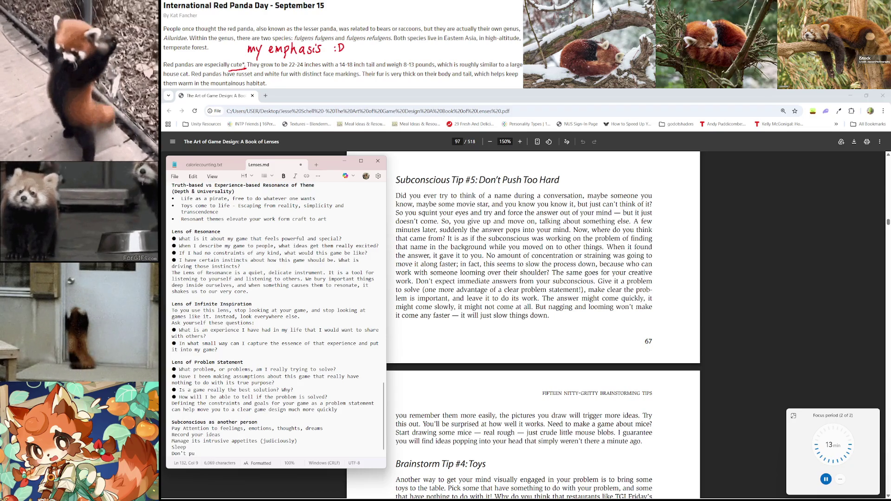
type("sh too hard")
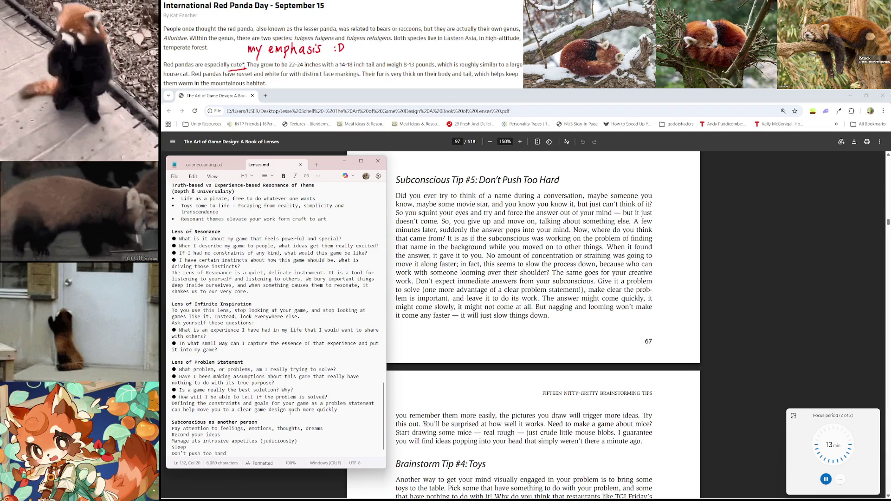
left_click(189, 429)
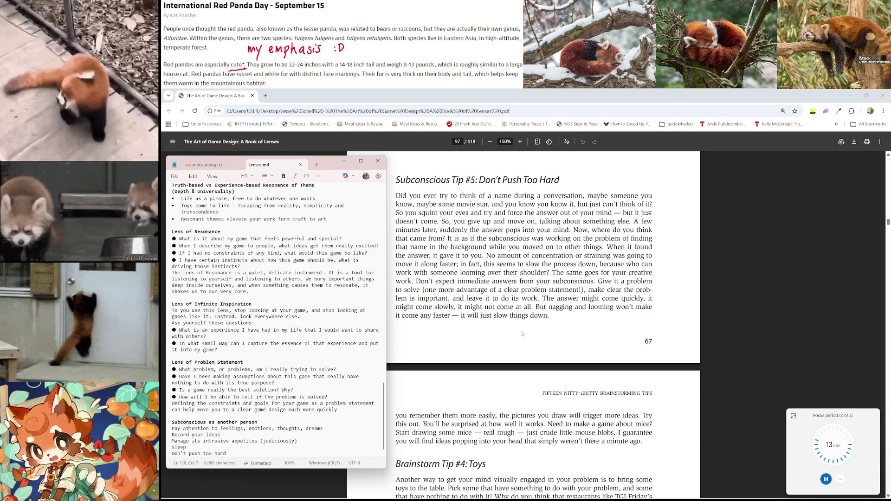
type("a")
key("alt+Tab")
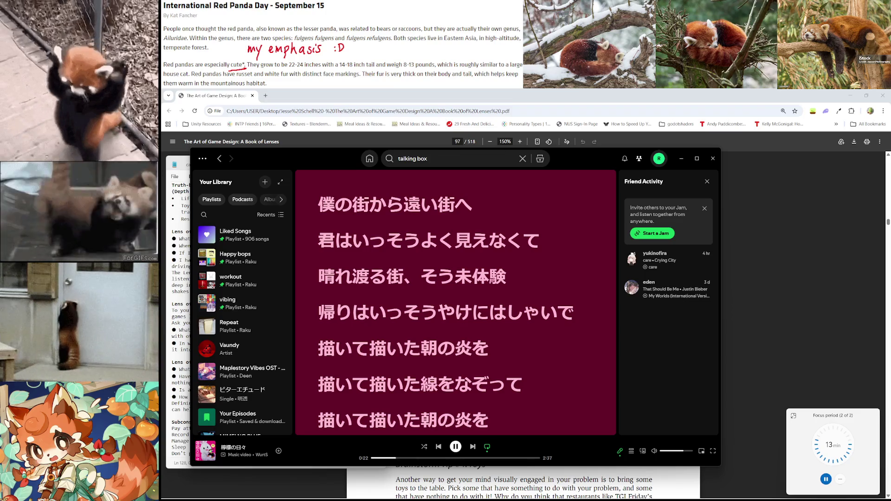
Step: Save 檸檬の日々 to Liked Songs and the vibing playlist, then return to the Chrome PDF
left_click(279, 452)
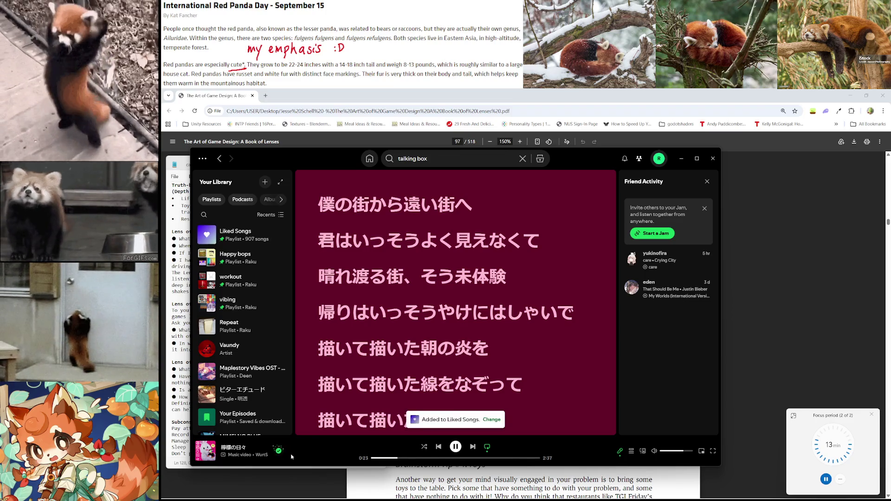
left_click(279, 451)
left_click(325, 408)
left_click(363, 433)
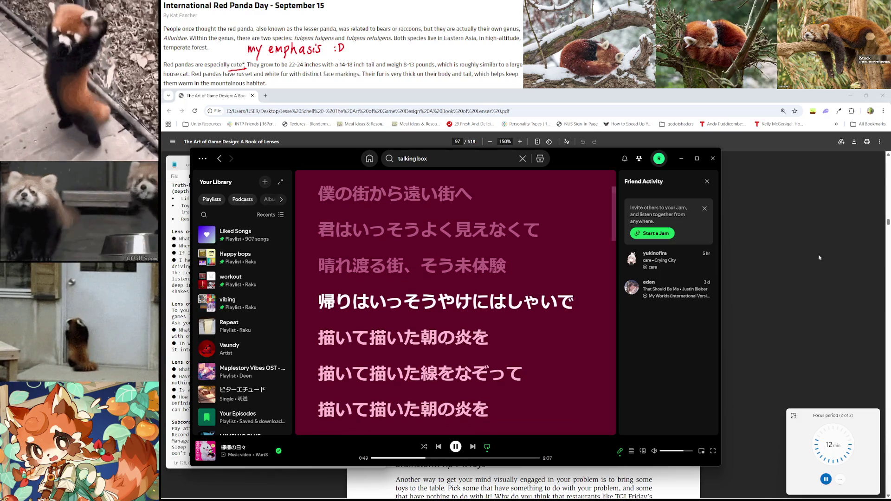
left_click(798, 225)
Step: Scroll the PDF to Brainstorm Tip #6: Immerse Yourself and Tip #7: Crack Jokes
scroll(523, 325, "down", 1)
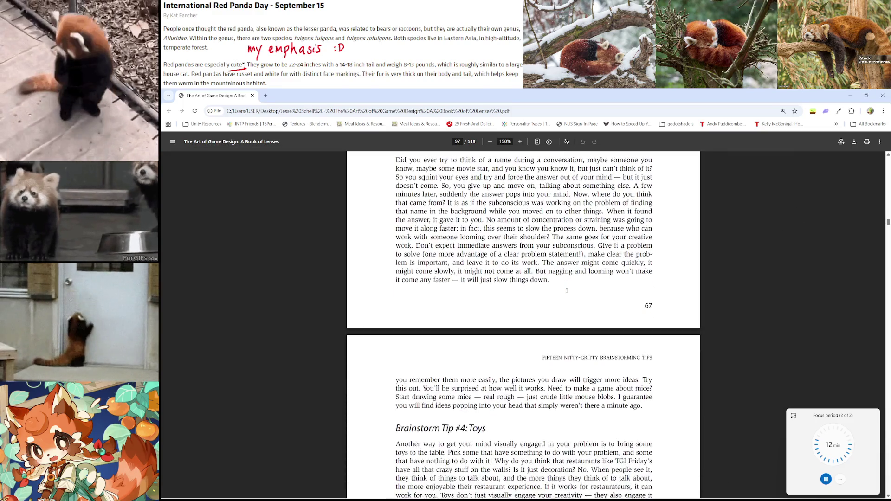
scroll(524, 325, "up", 1)
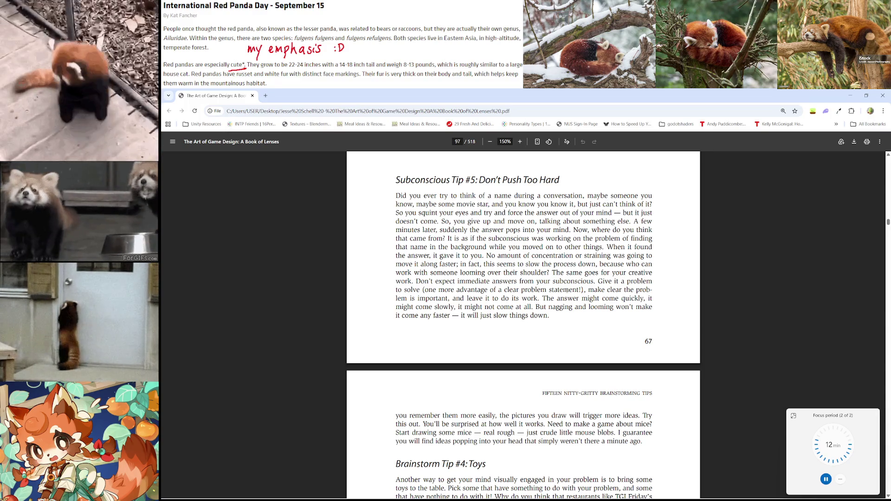
scroll(569, 286, "down", 1)
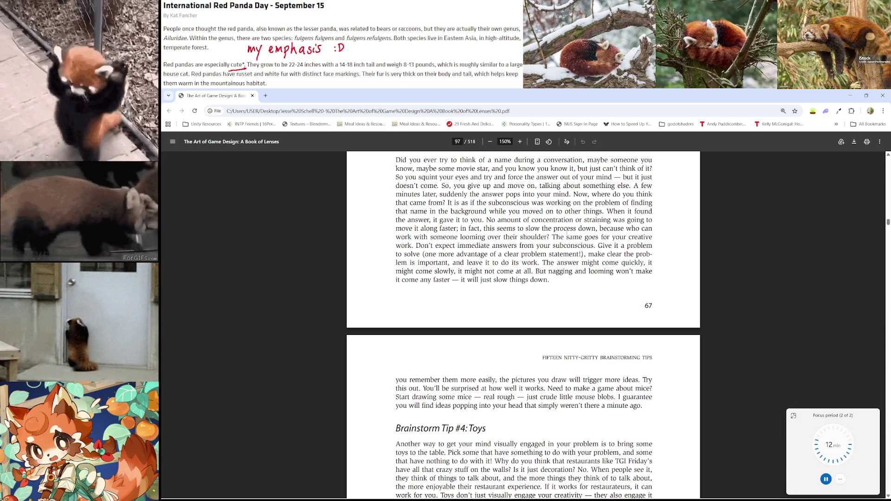
scroll(581, 256, "down", 3)
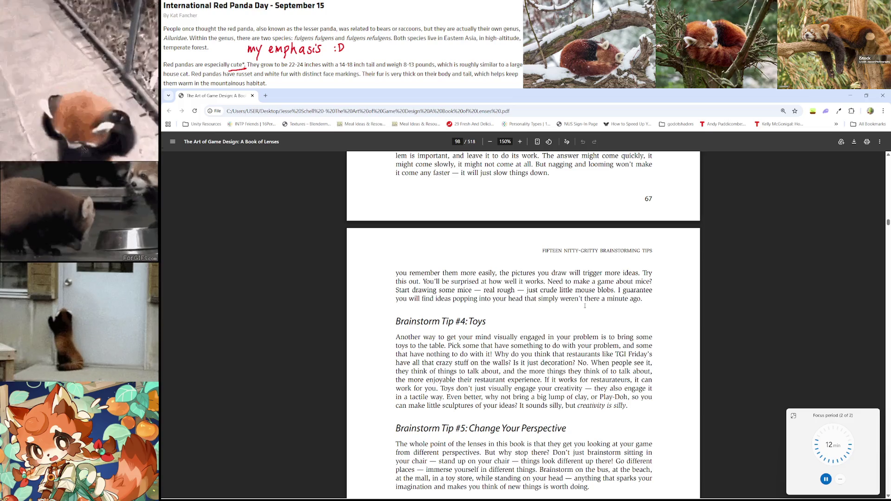
scroll(585, 306, "up", 1)
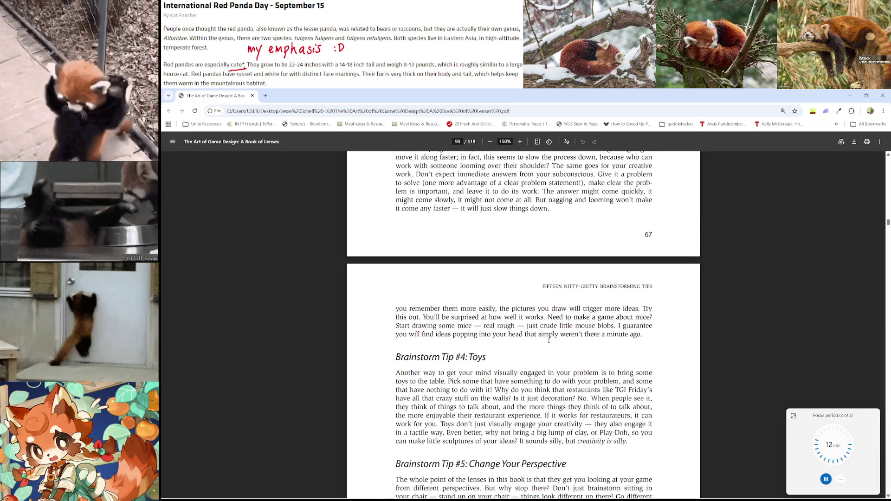
scroll(549, 341, "down", 1)
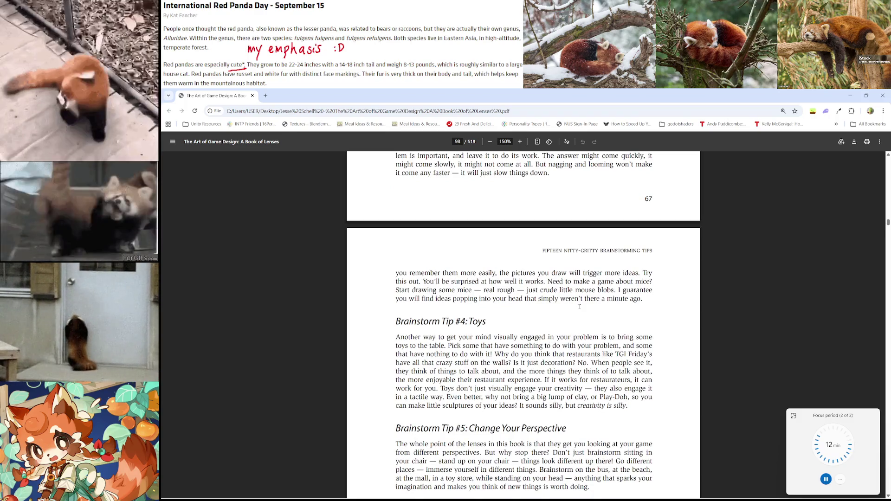
scroll(580, 306, "down", 3)
scroll(580, 308, "up", 10)
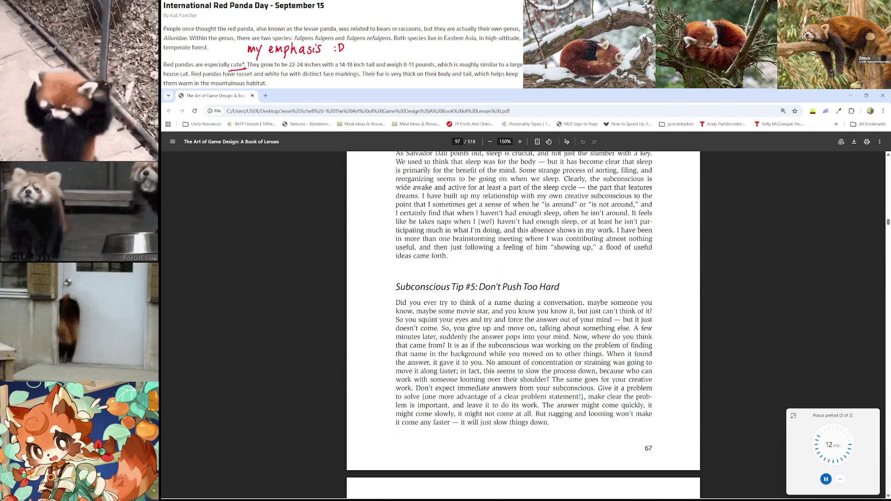
scroll(579, 309, "up", 7)
scroll(580, 309, "down", 20)
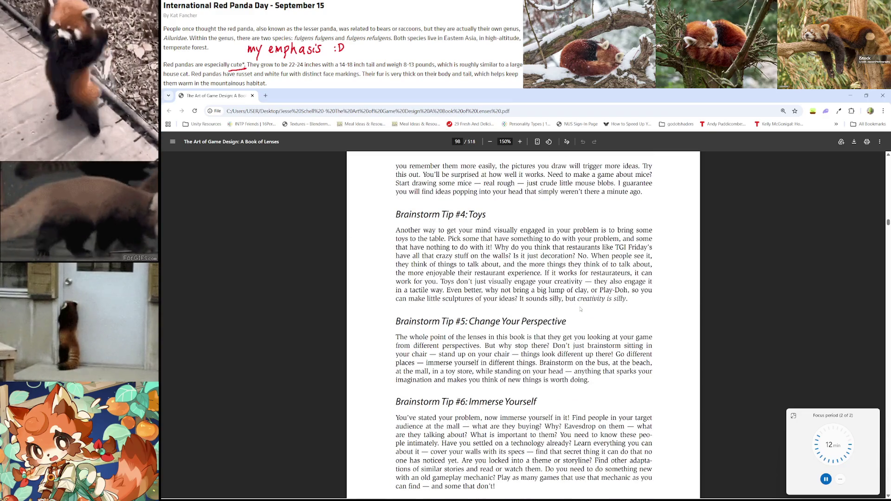
scroll(580, 309, "down", 18)
scroll(580, 310, "up", 20)
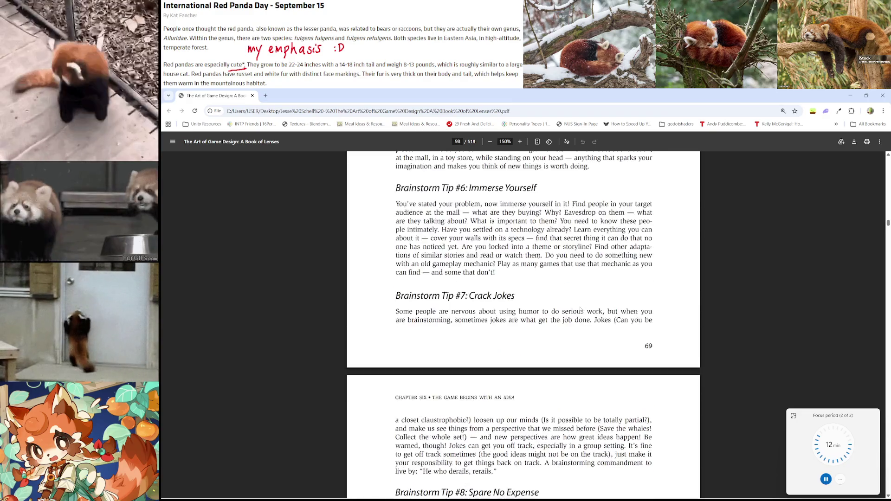